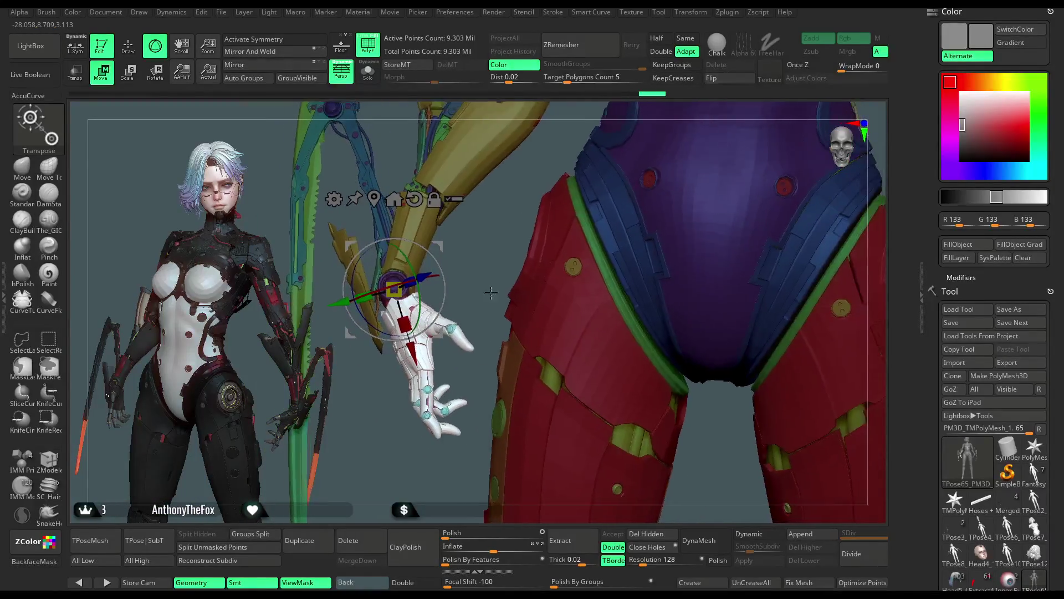
# Frame the figure from the side and hide the red figure, then restore all hidden meshes
pyautogui.moveTo(491, 292)
pyautogui.keyDown('alt'); pyautogui.mouseDown()
pyautogui.moveTo(701, 144)
pyautogui.moveTo(707, 167)
pyautogui.moveTo(681, 171)
pyautogui.mouseUp(); pyautogui.keyUp('alt')
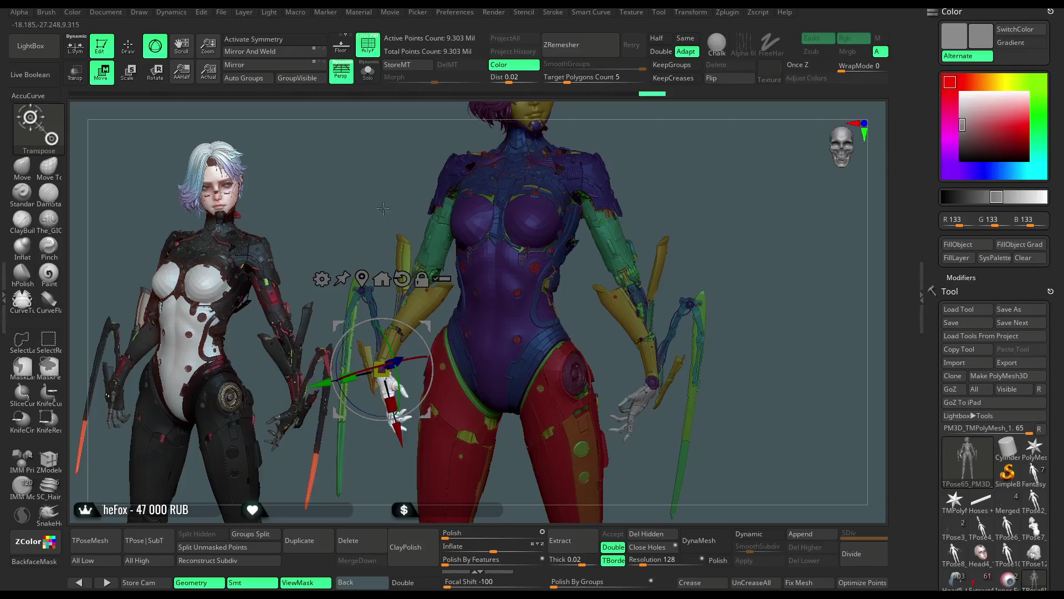
pyautogui.press('q')
pyautogui.moveTo(414, 350)
pyautogui.mouseDown()
pyautogui.moveTo(495, 327)
pyautogui.moveTo(414, 353)
pyautogui.moveTo(482, 388)
pyautogui.moveTo(394, 138)
pyautogui.mouseUp()
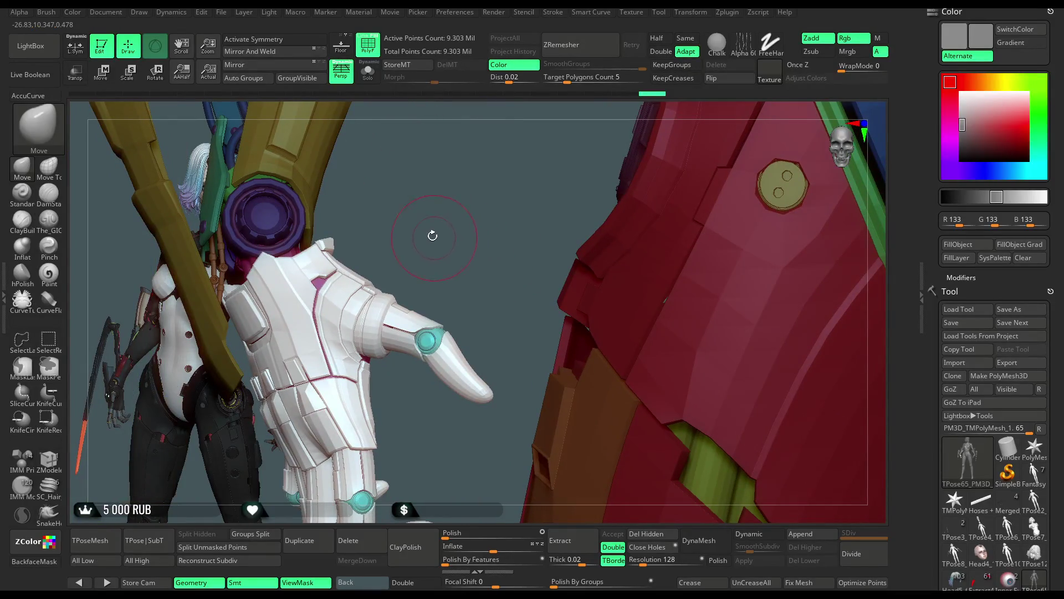
pyautogui.keyDown('ctrl'); pyautogui.keyDown('shift'); pyautogui.click(366, 274); pyautogui.keyUp('shift'); pyautogui.keyUp('ctrl')
pyautogui.keyDown('ctrl'); pyautogui.keyDown('shift'); pyautogui.moveTo(420, 182); pyautogui.dragTo(428, 231); pyautogui.keyUp('shift'); pyautogui.keyUp('ctrl')
pyautogui.keyDown('ctrl'); pyautogui.keyDown('shift'); pyautogui.click(360, 260); pyautogui.keyUp('shift'); pyautogui.keyUp('ctrl')
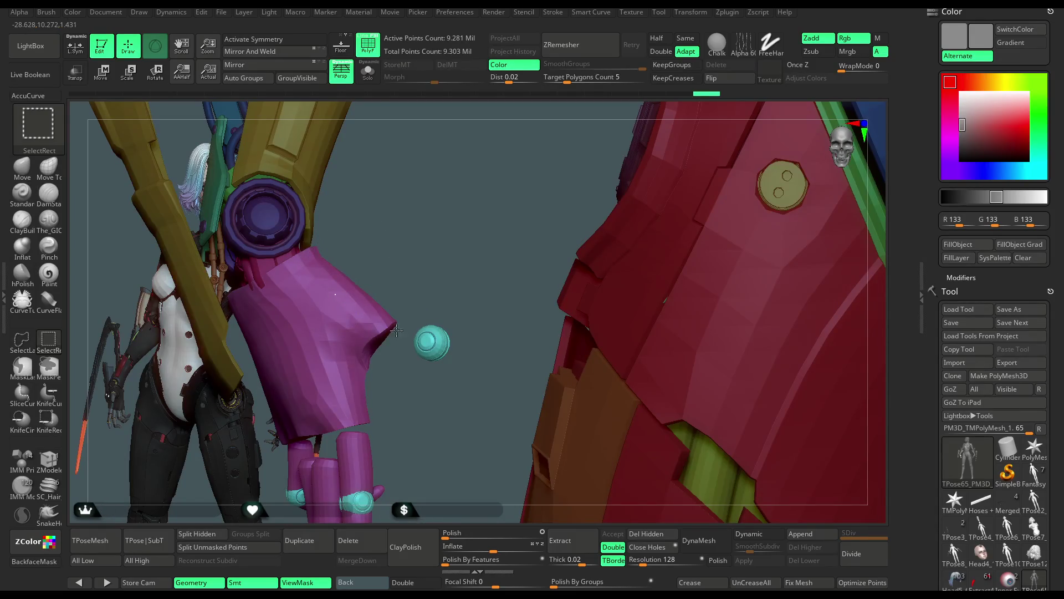
# Hide the purple lower sleeve and teal spheres, then isolate the woman with the white armored arm
pyautogui.keyDown('ctrl'); pyautogui.keyDown('shift'); pyautogui.click(432, 337); pyautogui.keyUp('shift'); pyautogui.keyUp('ctrl')
pyautogui.keyDown('ctrl'); pyautogui.keyDown('shift'); pyautogui.click(433, 338); pyautogui.keyUp('shift'); pyautogui.keyUp('ctrl')
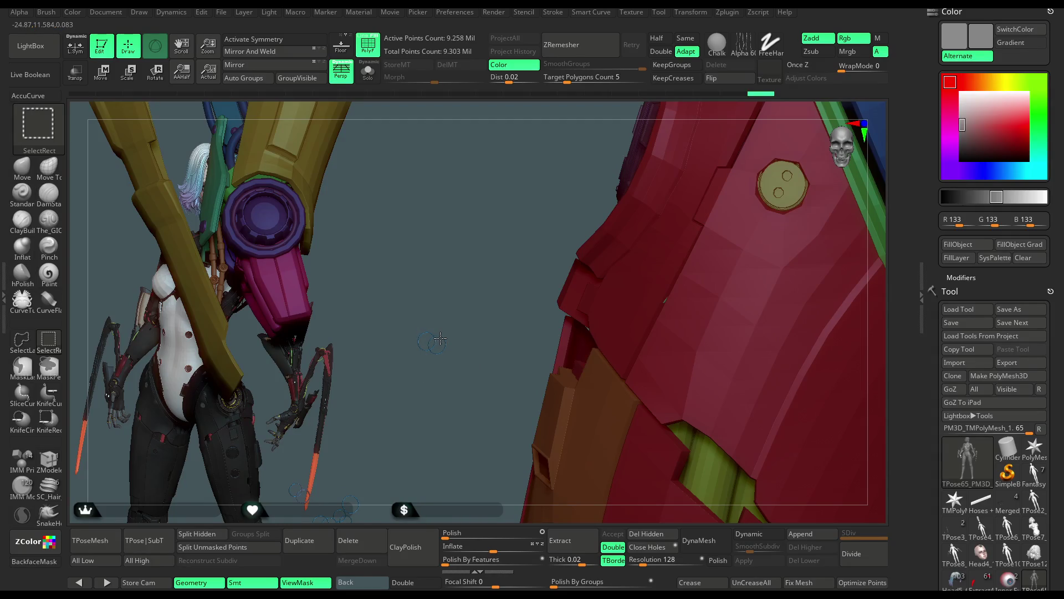
pyautogui.moveTo(430, 311)
pyautogui.mouseDown()
pyautogui.moveTo(450, 253)
pyautogui.moveTo(475, 250)
pyautogui.moveTo(527, 290)
pyautogui.mouseUp()
pyautogui.keyDown('ctrl'); pyautogui.keyDown('shift'); pyautogui.click(456, 300); pyautogui.keyUp('shift'); pyautogui.keyUp('ctrl')
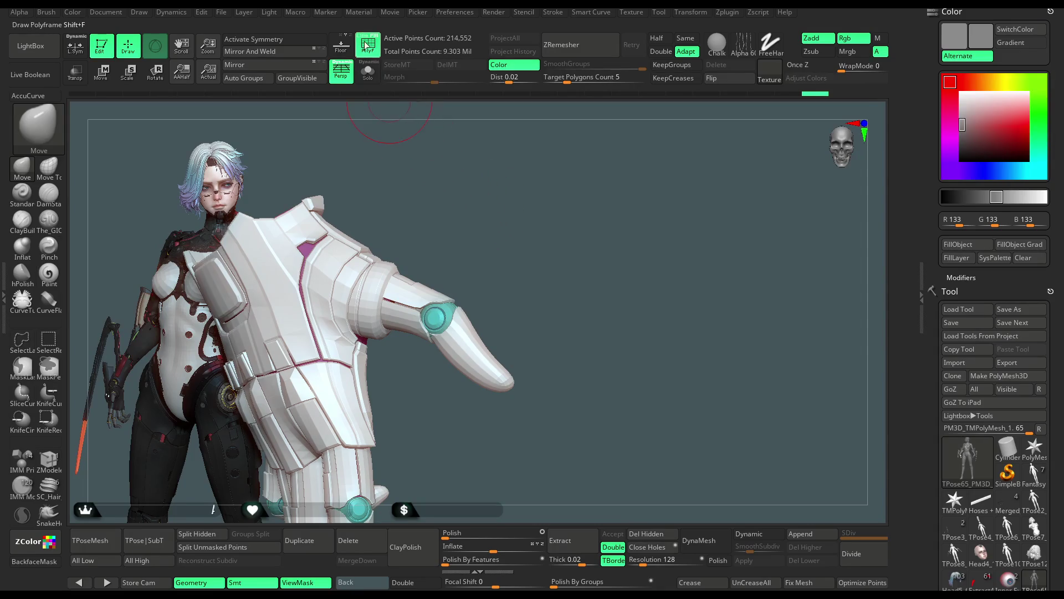
# With PolyF on, use ZModeler PolyGroup Fill to give the arm tip its own green polygroup
pyautogui.hotkey('shift', 'f')
pyautogui.moveTo(381, 107)
pyautogui.mouseDown()
pyautogui.moveTo(546, 269)
pyautogui.moveTo(532, 258)
pyautogui.mouseUp()
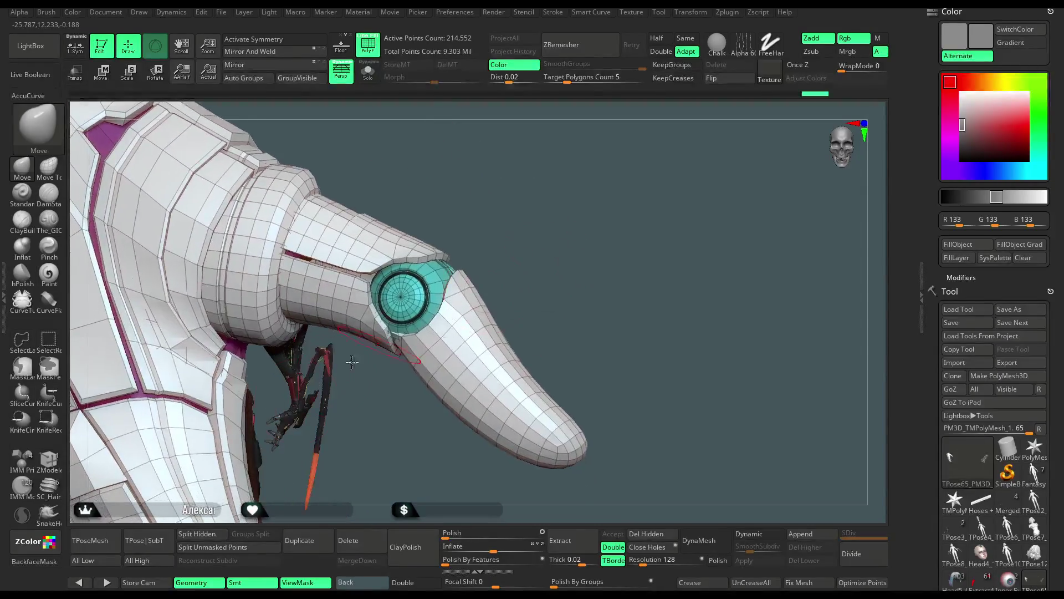
pyautogui.press('b')
pyautogui.press('z')
pyautogui.press('m')
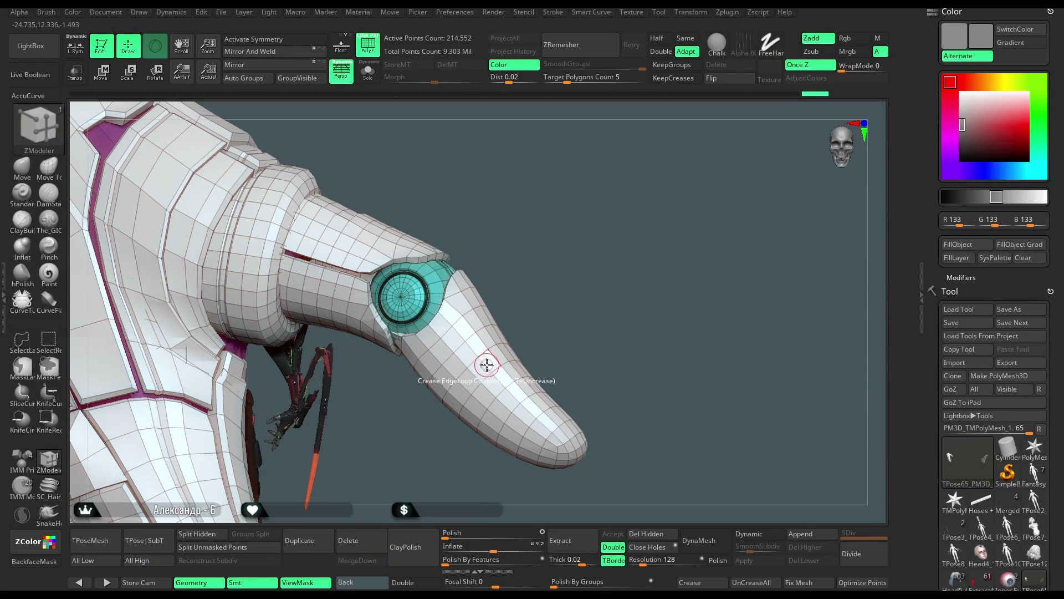
pyautogui.press('space')
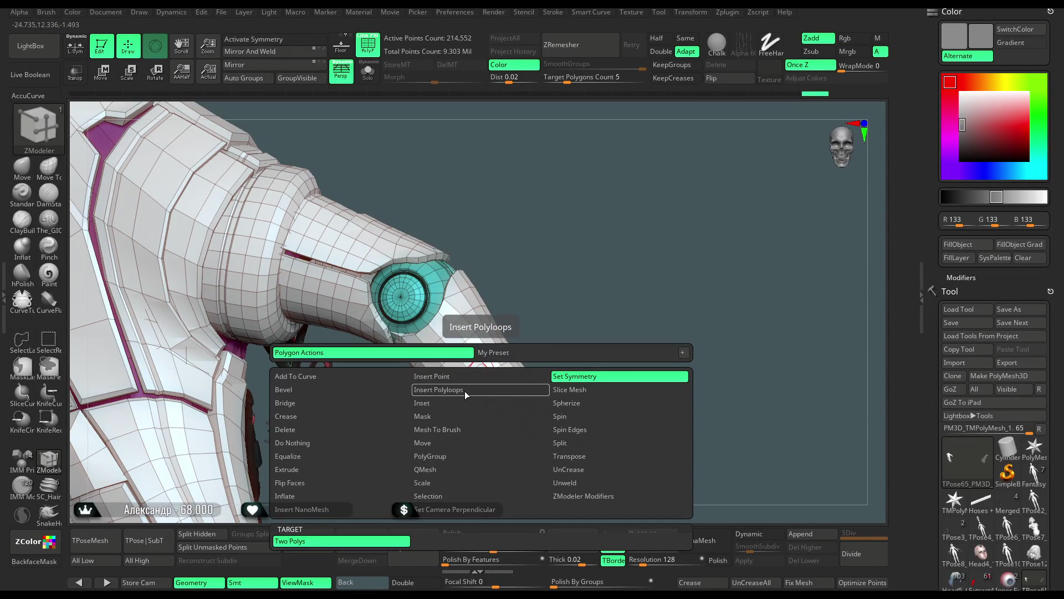
pyautogui.click(454, 456)
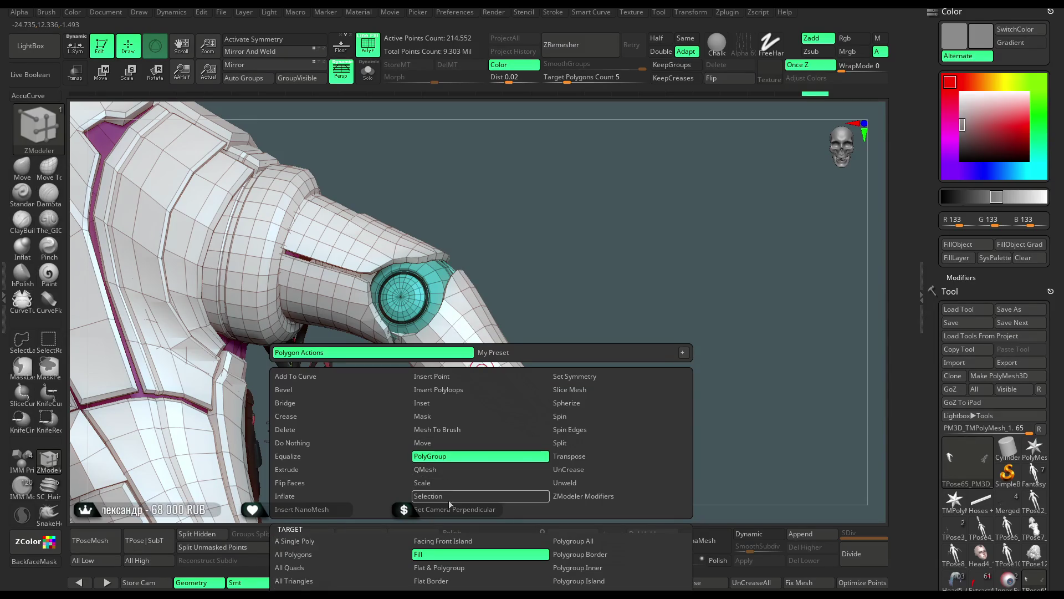
pyautogui.click(480, 373)
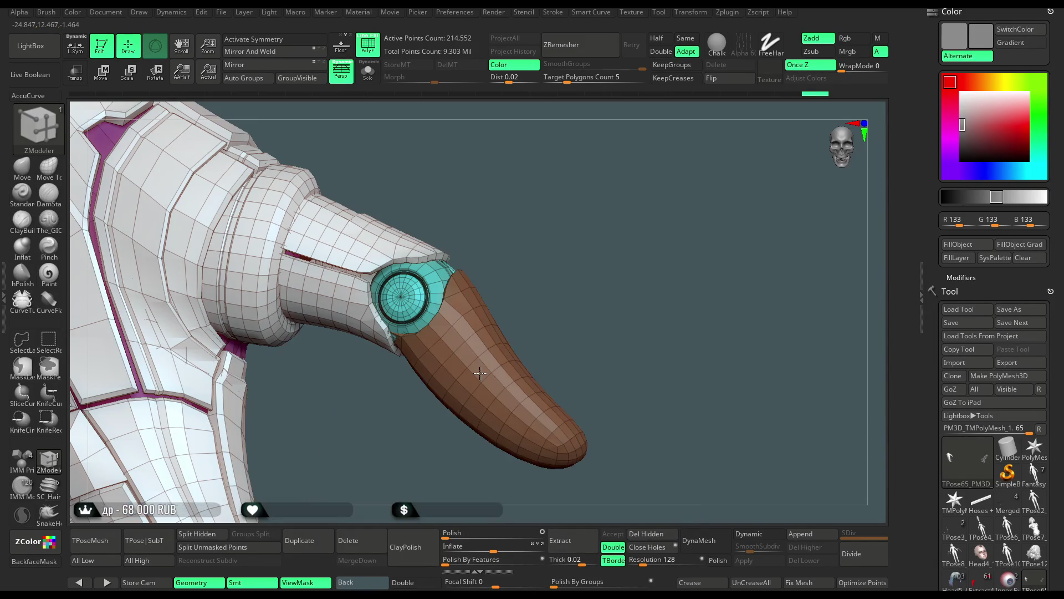
pyautogui.click(479, 373)
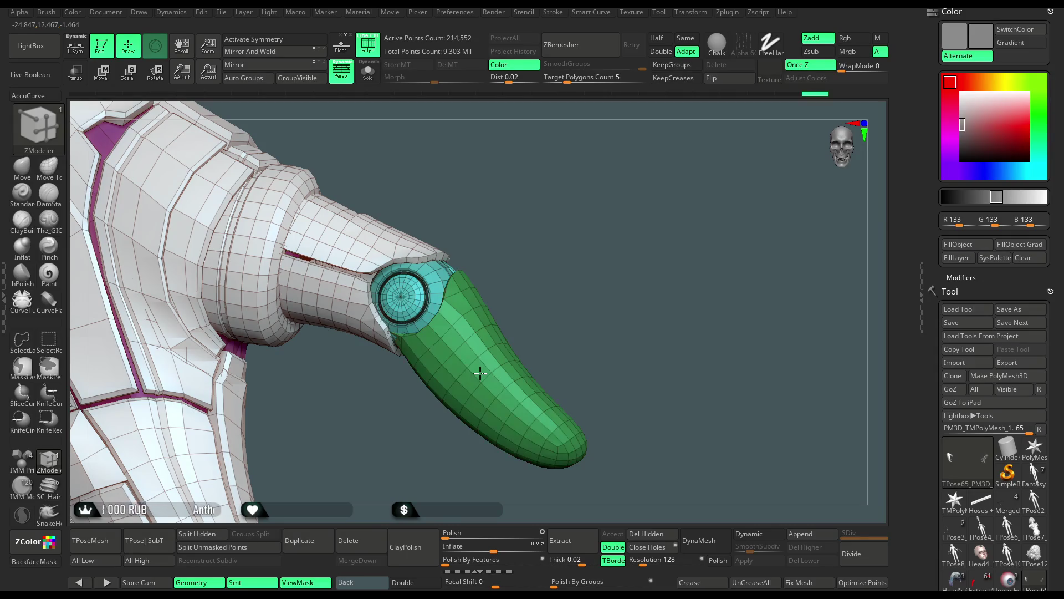
# Toggle visibility to check the green tip group, then hide the white armour keeping the tip
pyautogui.moveTo(566, 322); pyautogui.dragTo(541, 368)
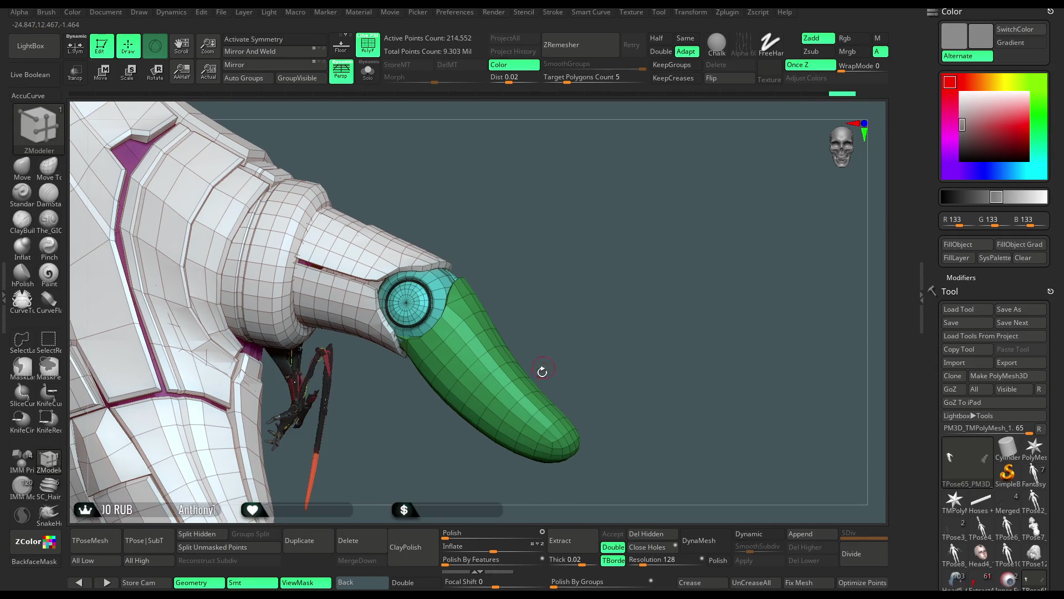
pyautogui.keyDown('ctrl'); pyautogui.keyDown('alt'); pyautogui.keyDown('shift'); pyautogui.click(528, 393); pyautogui.keyUp('shift'); pyautogui.keyUp('alt'); pyautogui.keyUp('ctrl')
pyautogui.keyDown('ctrl'); pyautogui.keyDown('shift'); pyautogui.click(563, 325); pyautogui.keyUp('shift'); pyautogui.keyUp('ctrl')
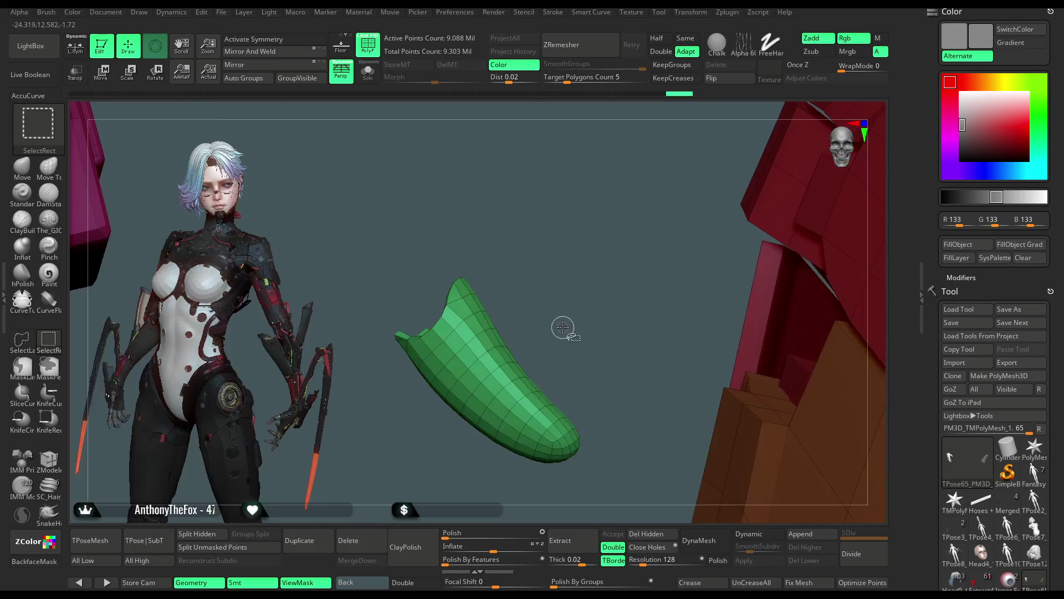
pyautogui.keyDown('ctrl'); pyautogui.keyDown('shift'); pyautogui.click(558, 313); pyautogui.keyUp('shift'); pyautogui.keyUp('ctrl')
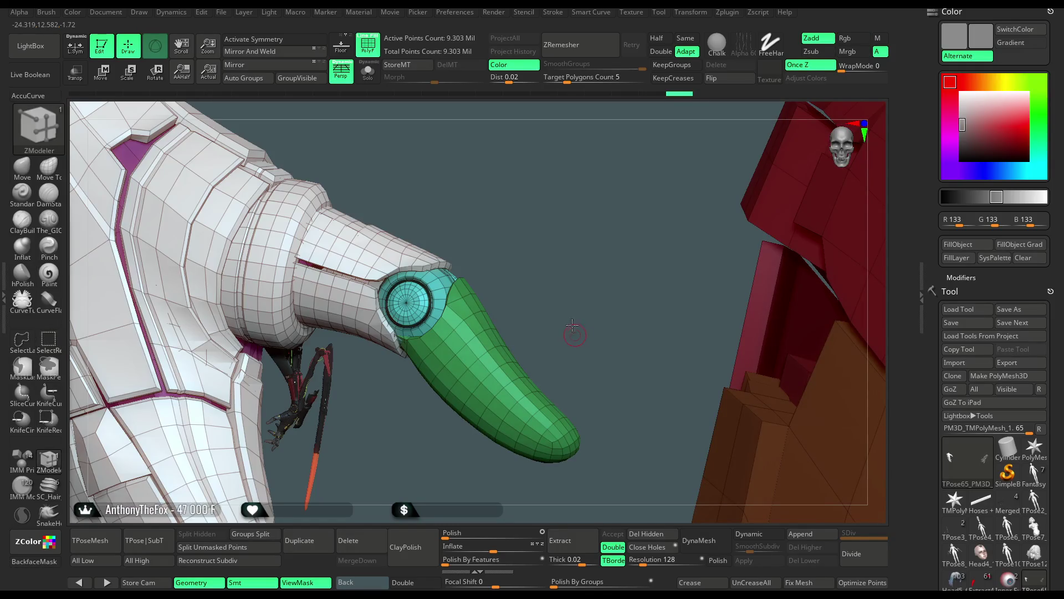
pyautogui.moveTo(558, 313)
pyautogui.mouseDown()
pyautogui.moveTo(532, 272)
pyautogui.moveTo(557, 263)
pyautogui.mouseUp()
pyautogui.keyDown('ctrl'); pyautogui.keyDown('shift'); pyautogui.click(554, 266); pyautogui.keyUp('shift'); pyautogui.keyUp('ctrl')
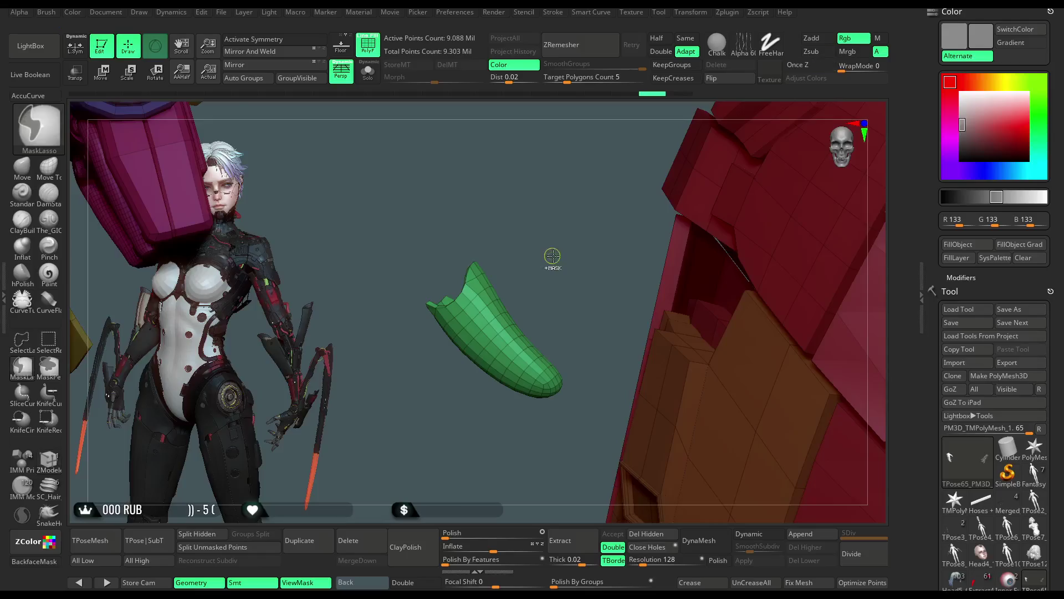
# Isolate the arm, set the Transpose pivot on the cyan disk and rotate the green tip horizontal
pyautogui.keyDown('ctrl'); pyautogui.keyDown('shift'); pyautogui.click(553, 260); pyautogui.keyUp('shift'); pyautogui.keyUp('ctrl')
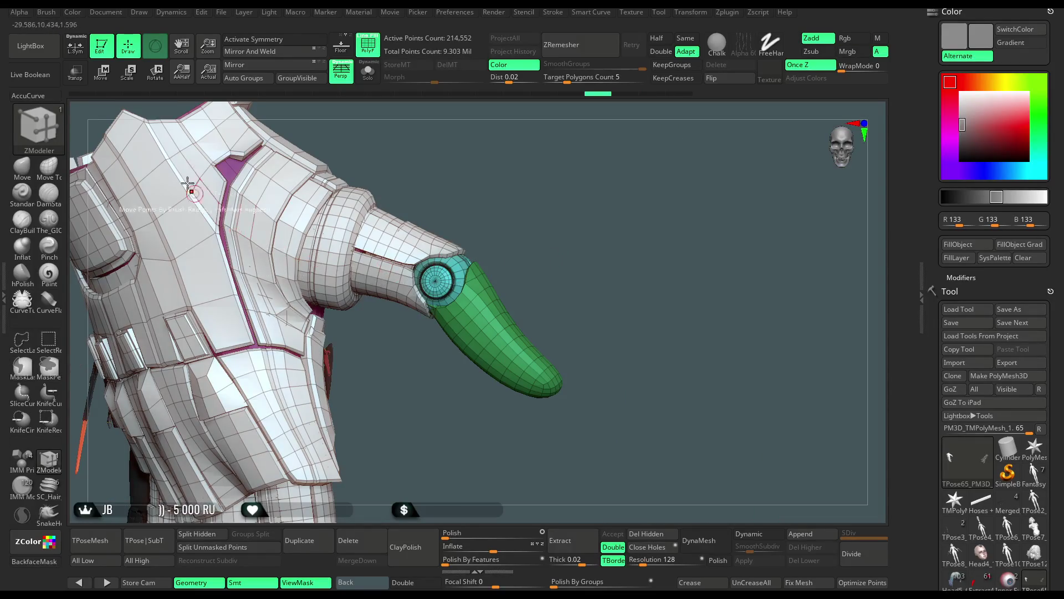
pyautogui.click(100, 71)
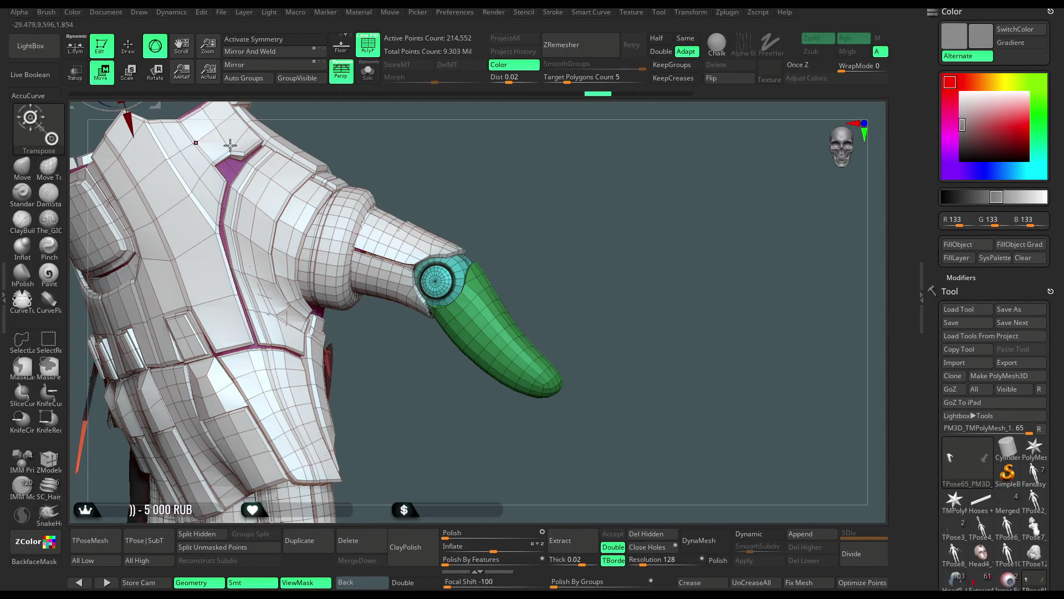
pyautogui.moveTo(547, 207); pyautogui.dragTo(534, 243)
pyautogui.click(422, 333)
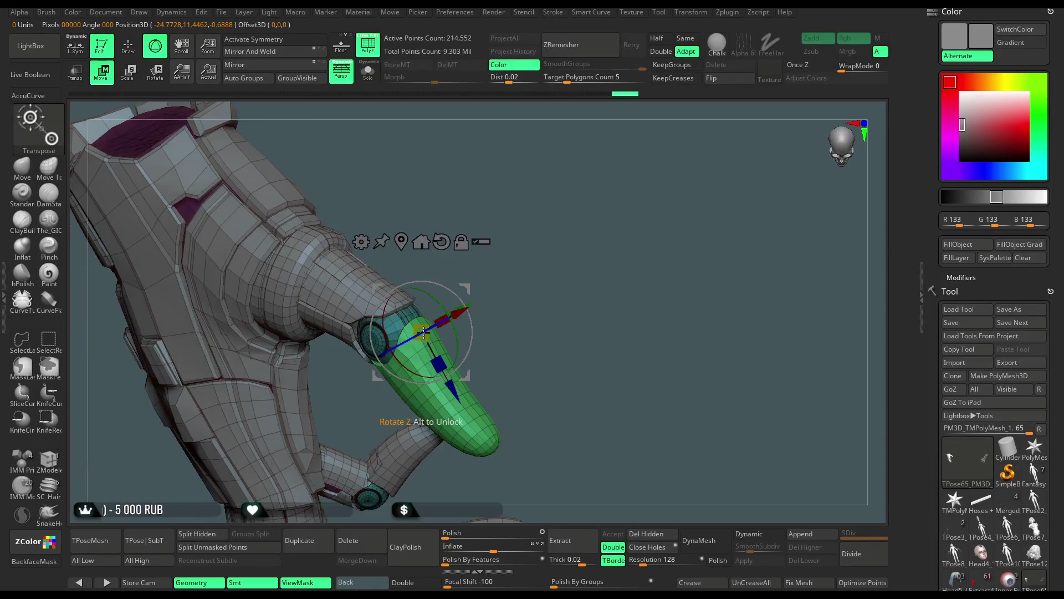
pyautogui.moveTo(499, 349); pyautogui.dragTo(476, 311)
pyautogui.click(379, 335)
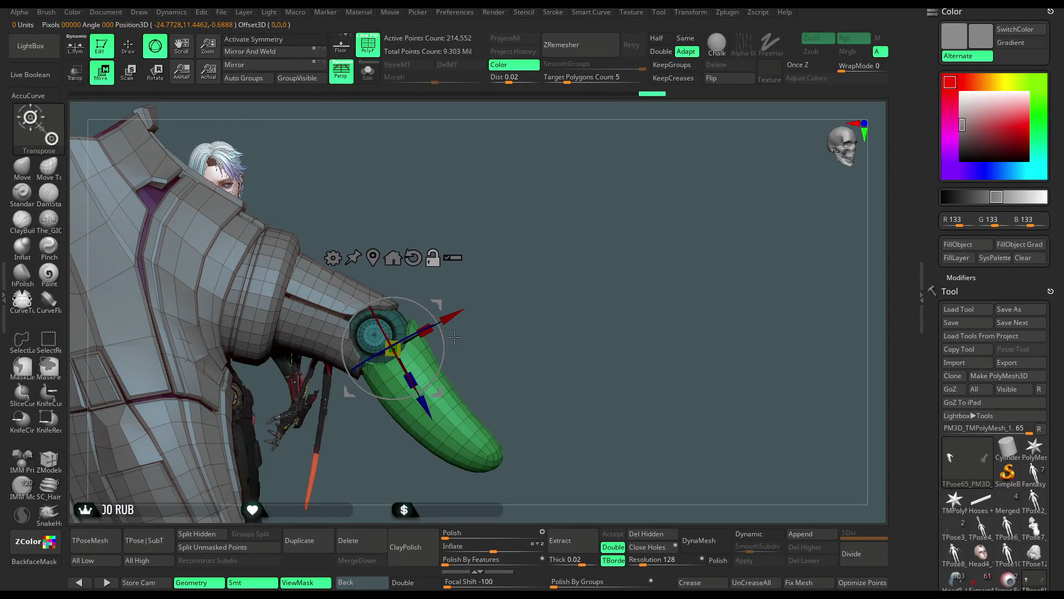
pyautogui.moveTo(431, 335); pyautogui.dragTo(526, 291)
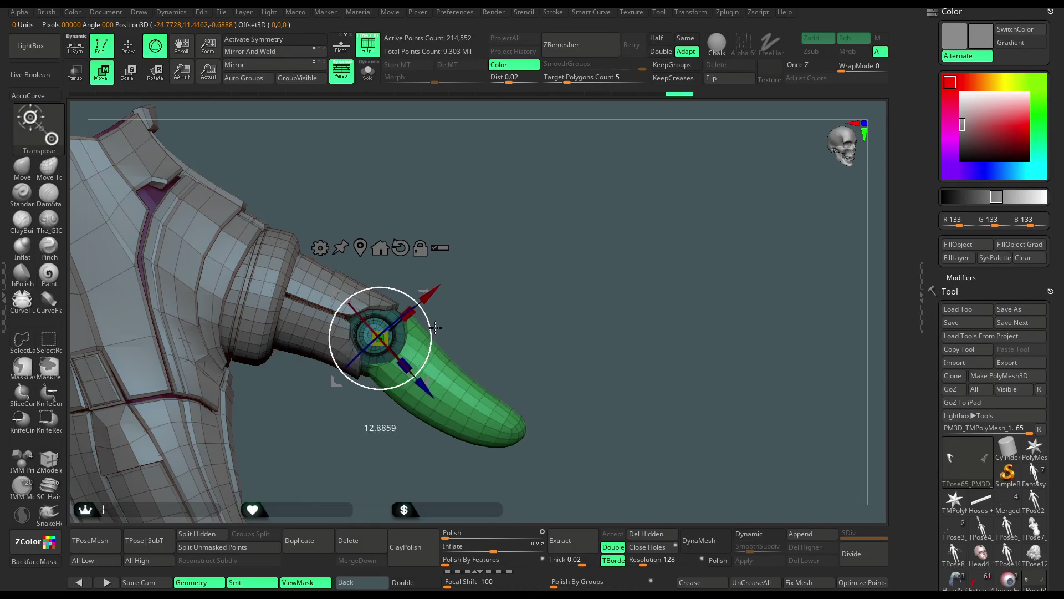
# Zoom out and toggle Solo to view the arm alone, then bring all meshes back
pyautogui.keyDown('ctrl'); pyautogui.moveTo(526, 291); pyautogui.dragTo(506, 251, button='right'); pyautogui.keyUp('ctrl')
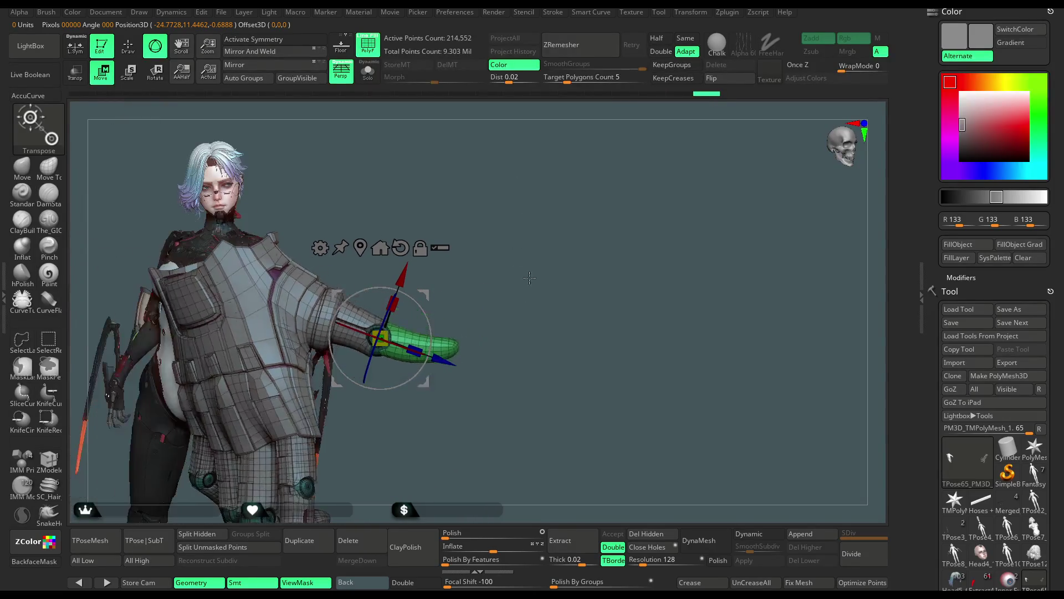
pyautogui.click(366, 80)
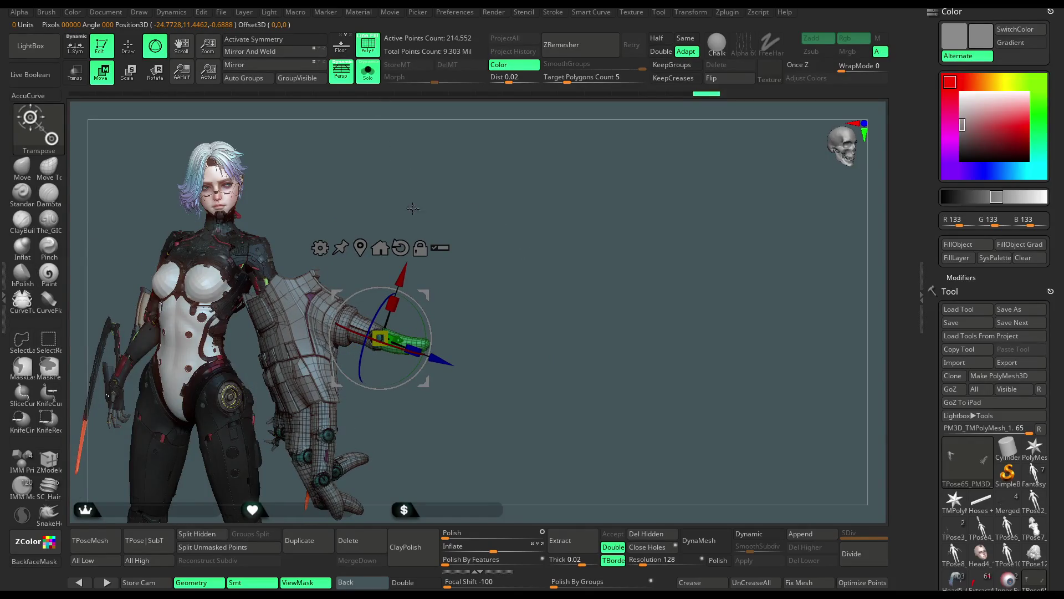
pyautogui.click(368, 72)
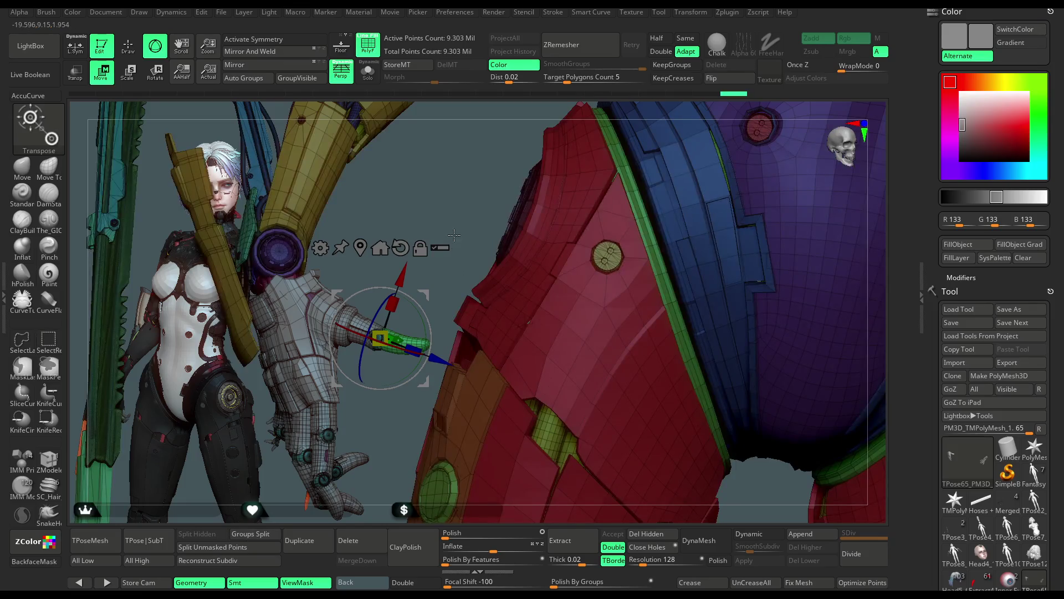
pyautogui.moveTo(454, 235)
pyautogui.mouseDown(button='right')
pyautogui.moveTo(422, 226)
pyautogui.moveTo(399, 167)
pyautogui.mouseUp(button='right')
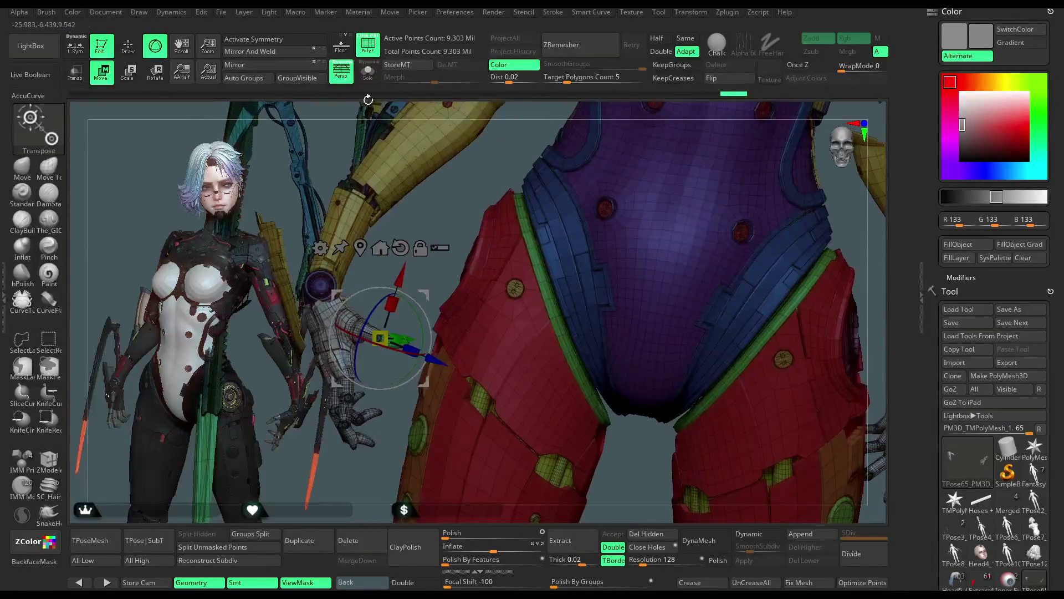
# Turn off PolyF, return to ZModeler draw mode and isolate the grey armored arm
pyautogui.click(367, 45)
pyautogui.press('q')
pyautogui.press('b')
pyautogui.press('z')
pyautogui.press('m')
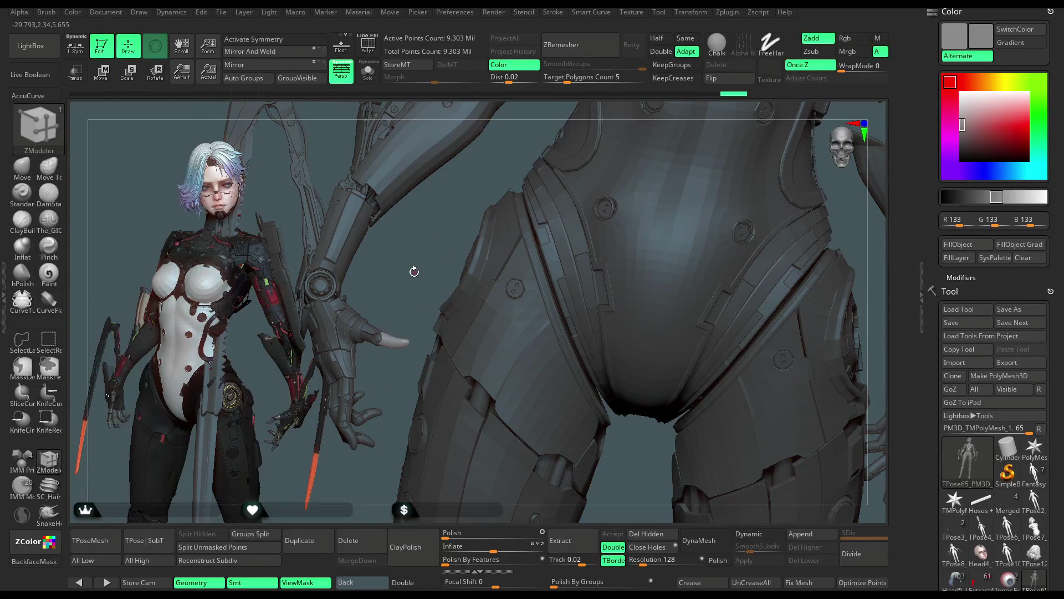
pyautogui.moveTo(838, 461)
pyautogui.mouseDown(button='right')
pyautogui.moveTo(553, 173)
pyautogui.moveTo(675, 134)
pyautogui.mouseUp(button='right')
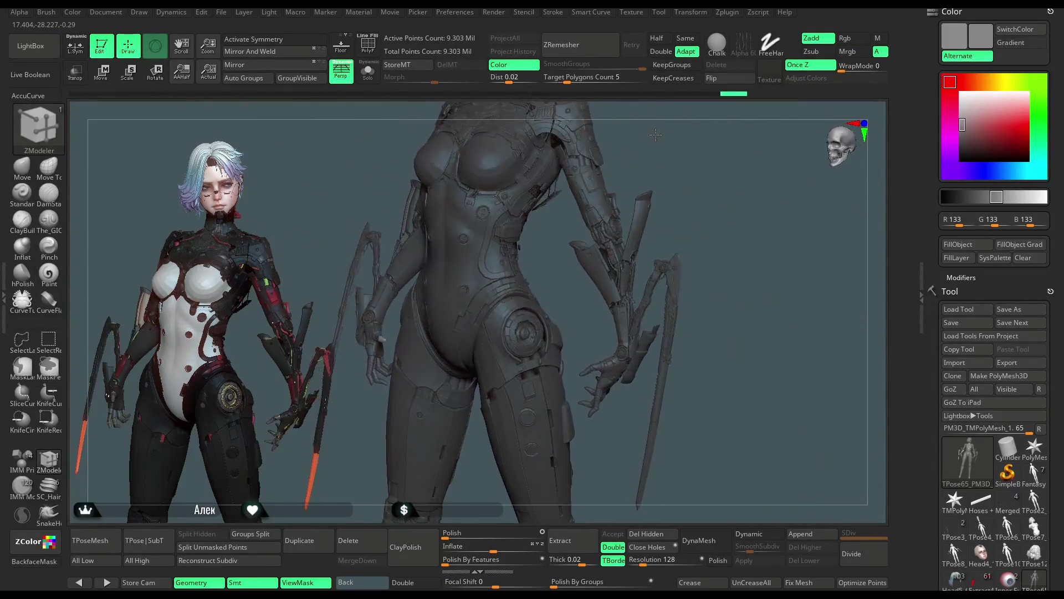
pyautogui.keyDown('ctrl'); pyautogui.keyDown('shift'); pyautogui.click(632, 274); pyautogui.keyUp('shift'); pyautogui.keyUp('ctrl')
pyautogui.moveTo(632, 275)
pyautogui.mouseDown(button='right')
pyautogui.moveTo(430, 285)
pyautogui.moveTo(285, 192)
pyautogui.mouseUp(button='right')
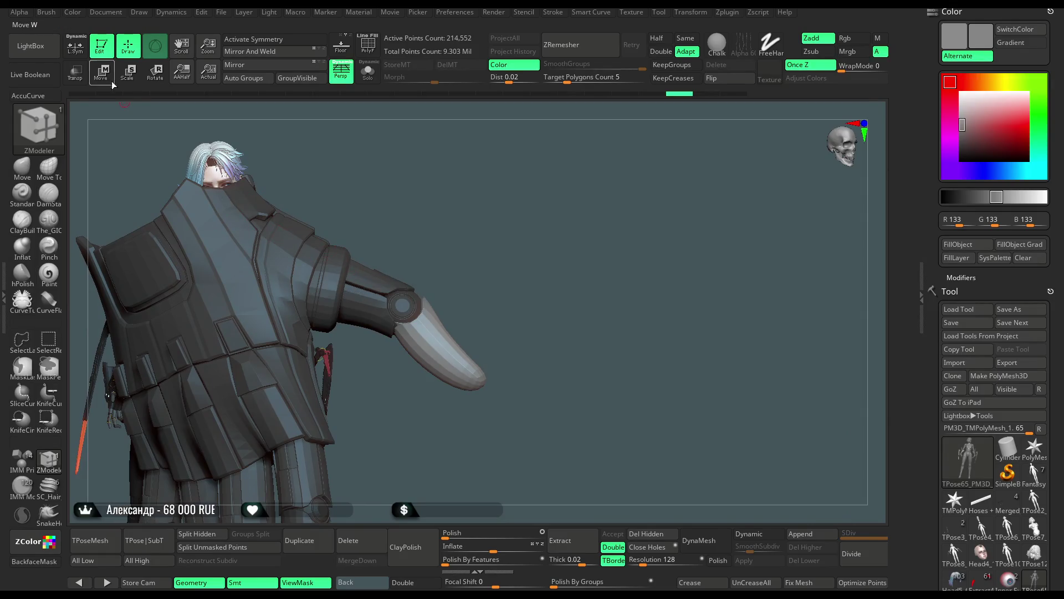
# Use Transpose rotate to bend the forearm down at the joint so the hand hangs low
pyautogui.press('w')
pyautogui.keyDown('alt'); pyautogui.moveTo(548, 229); pyautogui.dragTo(550, 298, button='right'); pyautogui.keyUp('alt')
pyautogui.moveTo(441, 350); pyautogui.dragTo(433, 396)
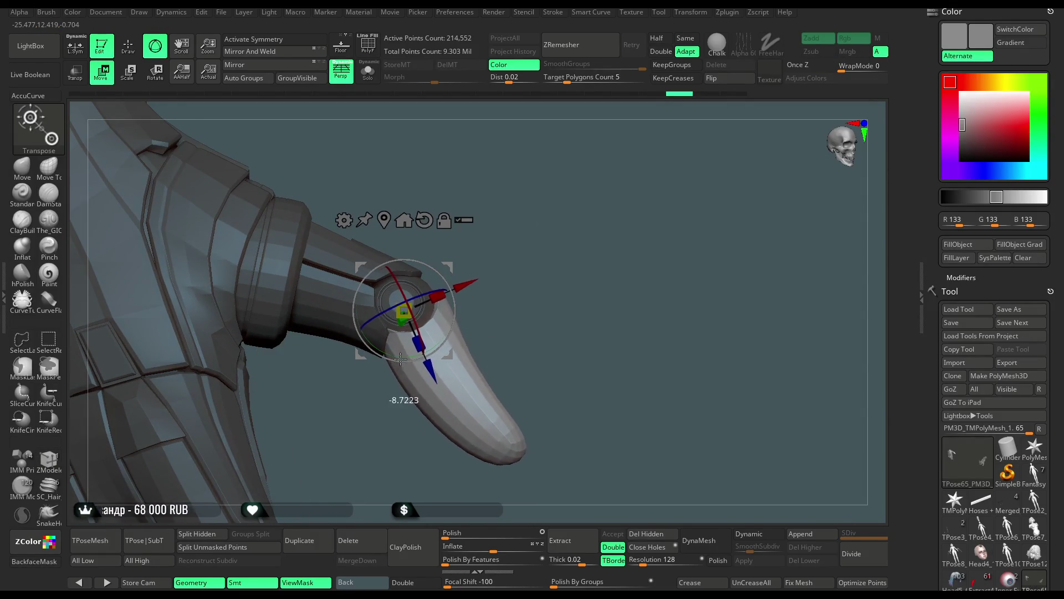
pyautogui.moveTo(551, 314)
pyautogui.mouseDown(button='right')
pyautogui.moveTo(454, 314)
pyautogui.moveTo(593, 253)
pyautogui.moveTo(515, 217)
pyautogui.mouseUp(button='right')
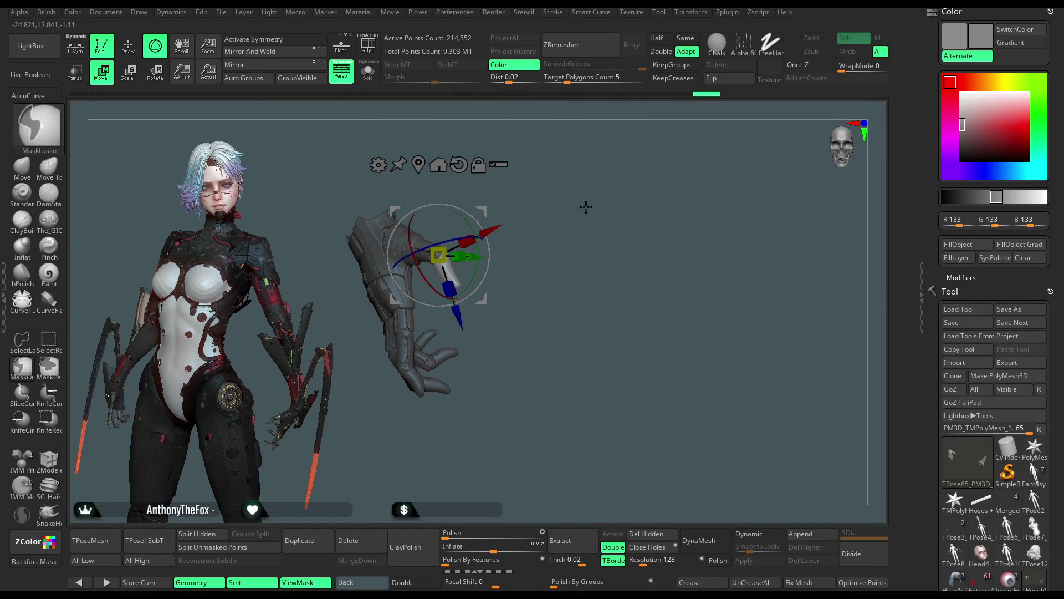
# Inspect the bent arm with PolyF and Solo, return to Draw mode and show the full model
pyautogui.click(367, 46)
pyautogui.click(368, 72)
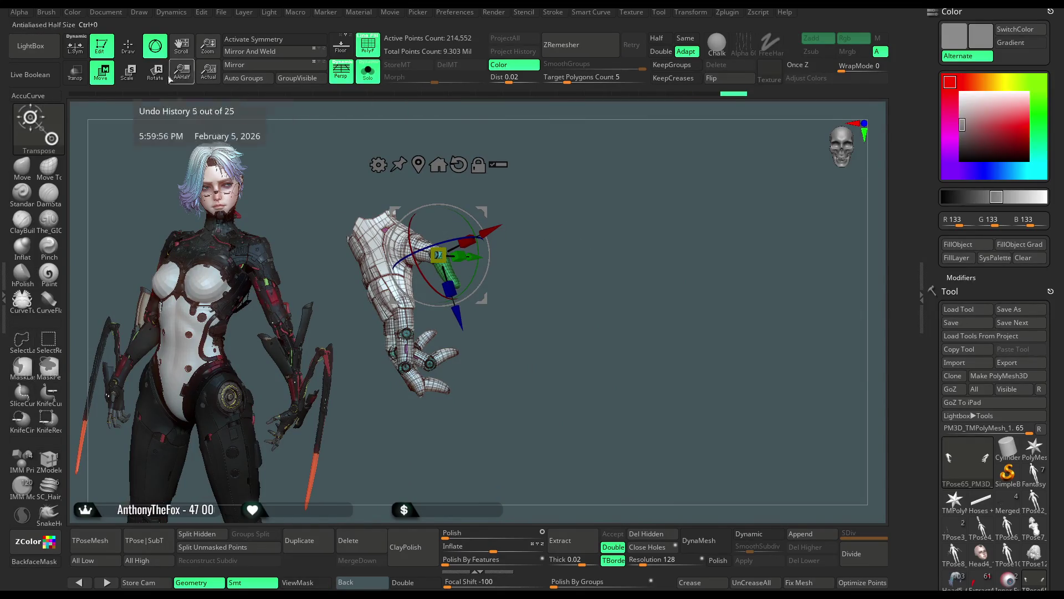
pyautogui.press('q')
pyautogui.click(369, 72)
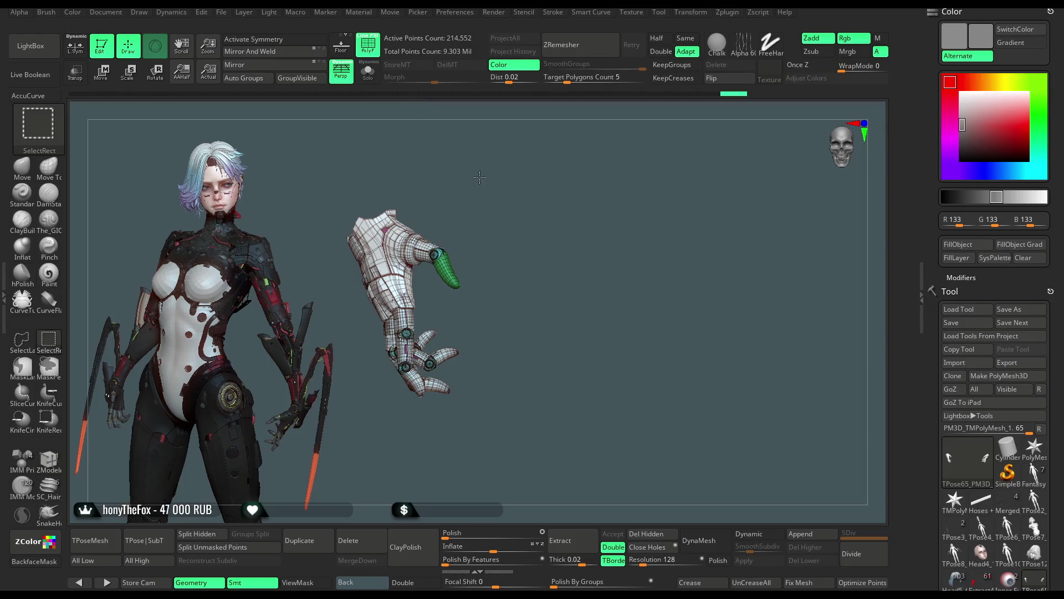
# Turn off PolyF and orbit the grey armoured figure to view its legs, head and side
pyautogui.hotkey('shift', 'f')
pyautogui.moveTo(474, 225)
pyautogui.mouseDown(button='right')
pyautogui.moveTo(487, 207)
pyautogui.moveTo(457, 210)
pyautogui.moveTo(689, 148)
pyautogui.mouseUp(button='right')
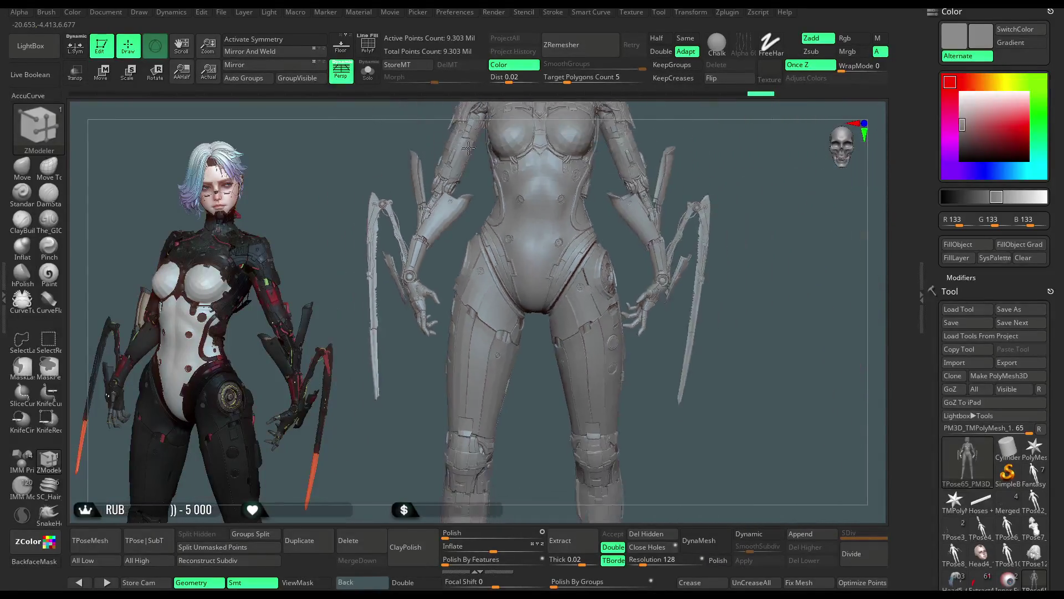
pyautogui.moveTo(689, 148)
pyautogui.mouseDown(button='right')
pyautogui.moveTo(679, 171)
pyautogui.moveTo(679, 159)
pyautogui.moveTo(646, 160)
pyautogui.moveTo(663, 176)
pyautogui.mouseUp(button='right')
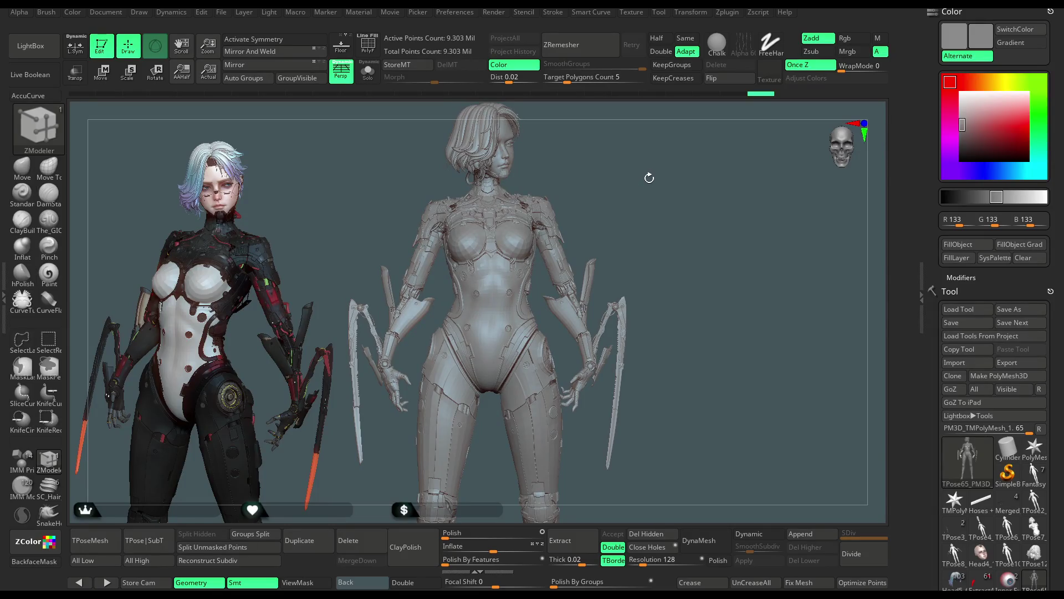
pyautogui.moveTo(649, 181)
pyautogui.mouseDown(button='right')
pyautogui.moveTo(610, 207)
pyautogui.moveTo(643, 229)
pyautogui.moveTo(597, 227)
pyautogui.moveTo(601, 240)
pyautogui.moveTo(624, 239)
pyautogui.moveTo(524, 225)
pyautogui.mouseUp(button='right')
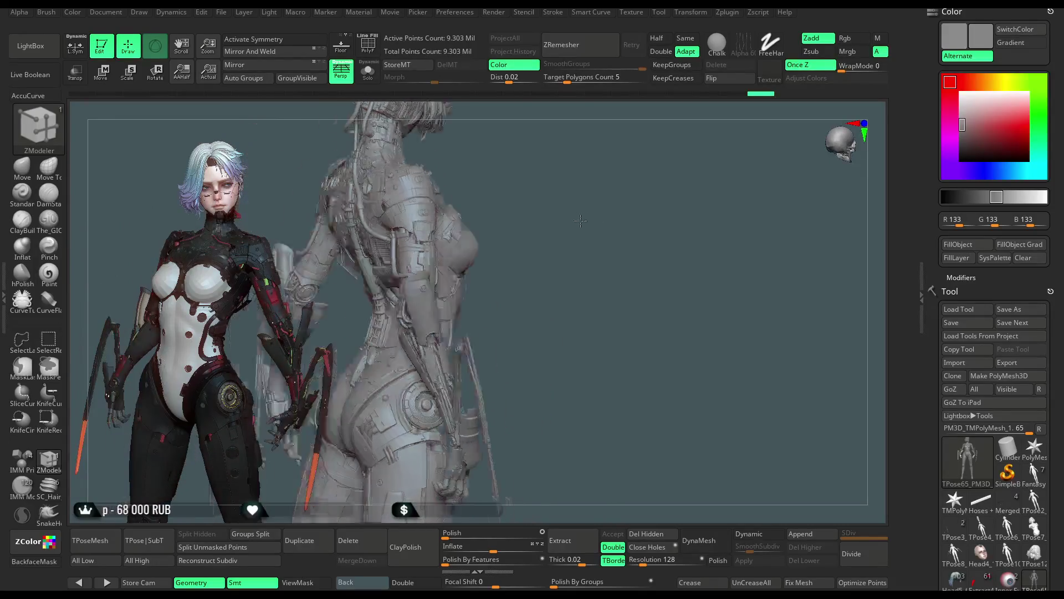
pyautogui.keyDown('alt'); pyautogui.moveTo(525, 309); pyautogui.dragTo(524, 362, button='right'); pyautogui.keyUp('alt')
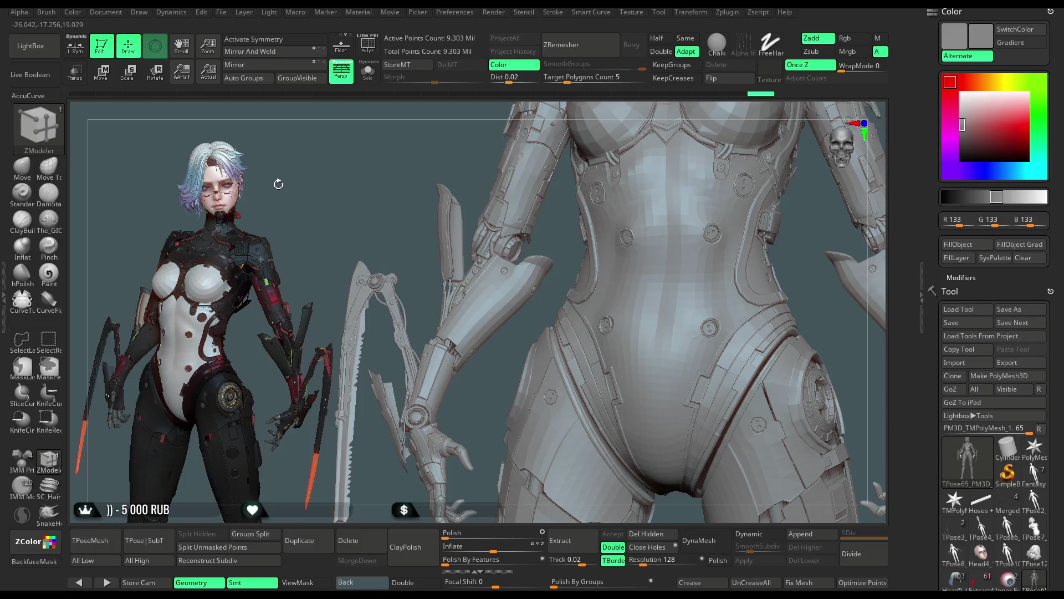
# Orbit to the model's side and back, enable PolyF colours, then isolate the blue strands
pyautogui.moveTo(394, 285); pyautogui.dragTo(593, 200)
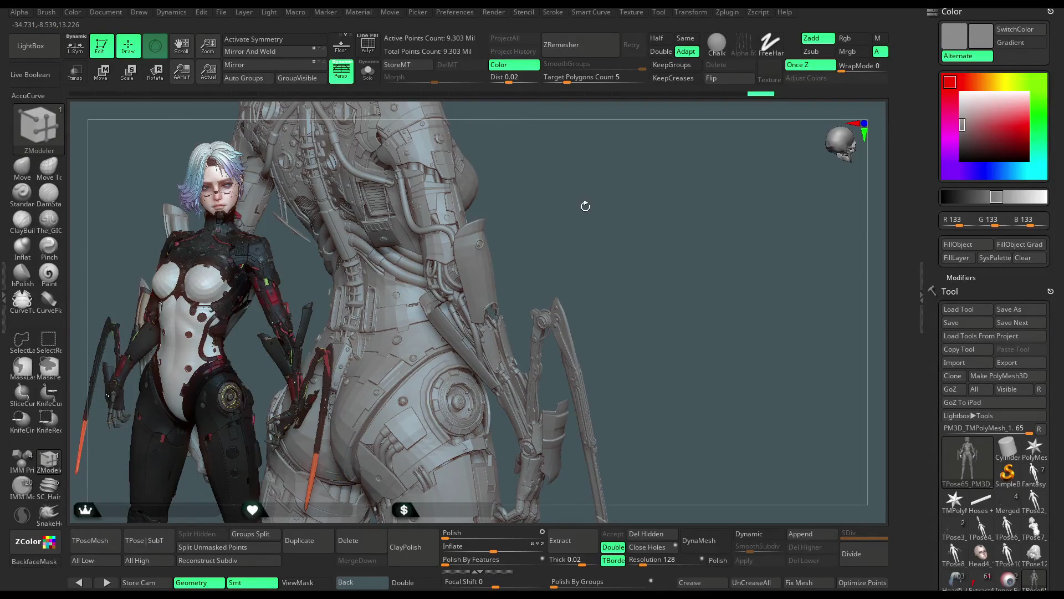
pyautogui.moveTo(567, 207); pyautogui.dragTo(589, 212)
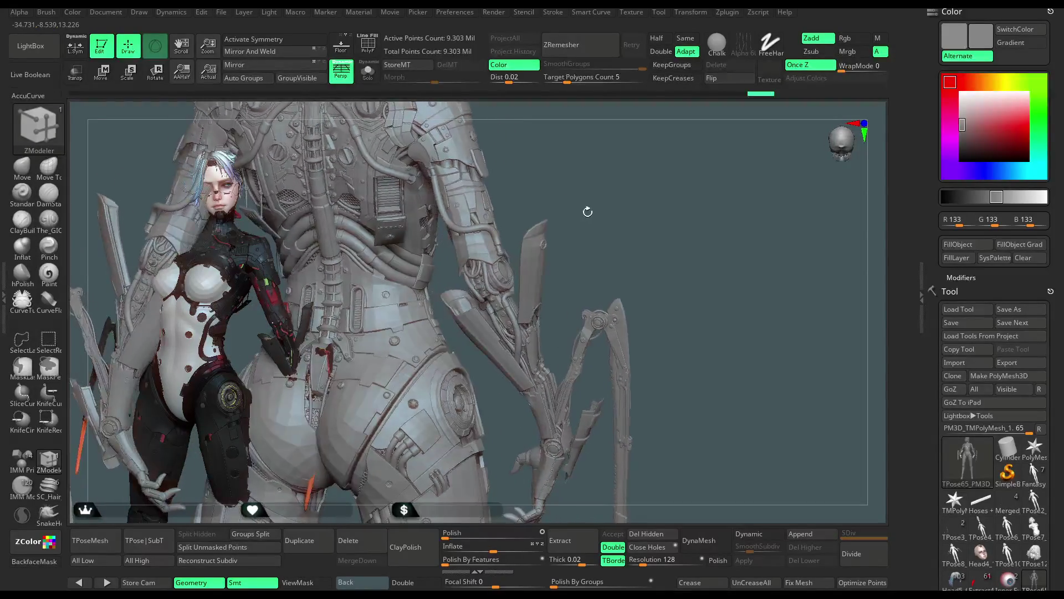
pyautogui.hotkey('shift', 'f')
pyautogui.moveTo(639, 214)
pyautogui.mouseDown()
pyautogui.moveTo(663, 197)
pyautogui.moveTo(652, 190)
pyautogui.mouseUp()
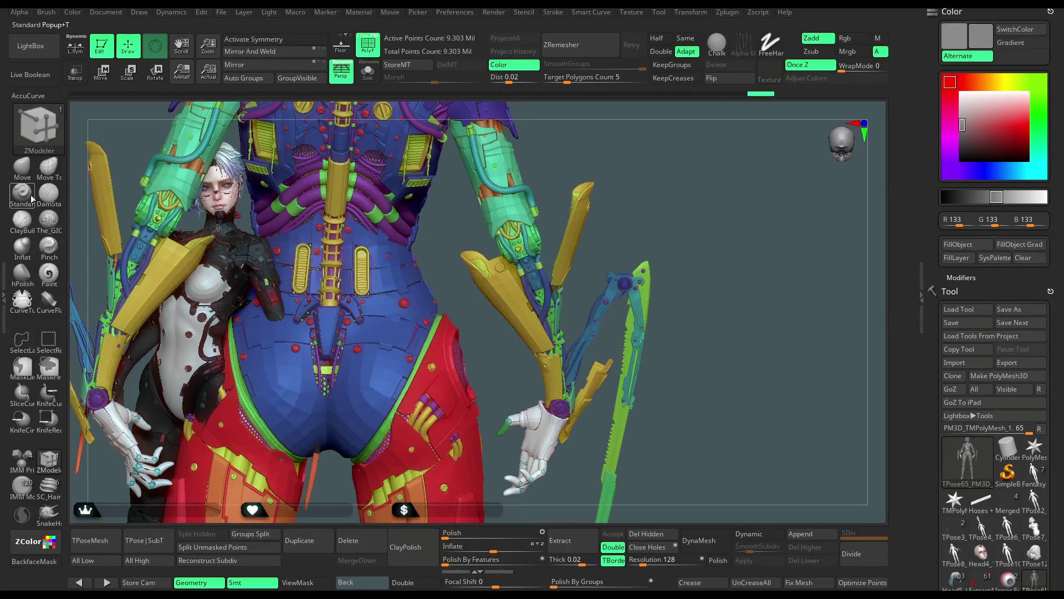
pyautogui.keyDown('ctrl'); pyautogui.keyDown('shift'); pyautogui.click(551, 286); pyautogui.keyUp('shift'); pyautogui.keyUp('ctrl')
# Restore all parts, then hide the arm armour plates and forearm pieces on both sides
pyautogui.keyDown('ctrl'); pyautogui.keyDown('shift'); pyautogui.moveTo(632, 185); pyautogui.dragTo(640, 242); pyautogui.keyUp('shift'); pyautogui.keyUp('ctrl')
pyautogui.keyDown('ctrl'); pyautogui.keyDown('shift'); pyautogui.click(593, 225); pyautogui.keyUp('shift'); pyautogui.keyUp('ctrl')
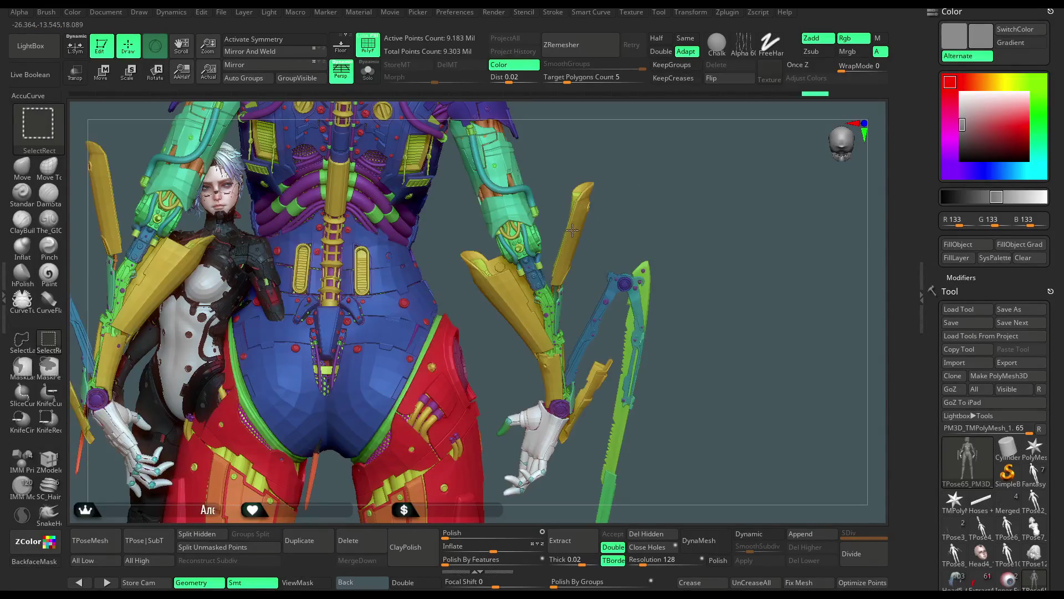
pyautogui.keyDown('ctrl'); pyautogui.keyDown('alt'); pyautogui.keyDown('shift'); pyautogui.click(508, 295); pyautogui.keyUp('shift'); pyautogui.keyUp('alt'); pyautogui.keyUp('ctrl')
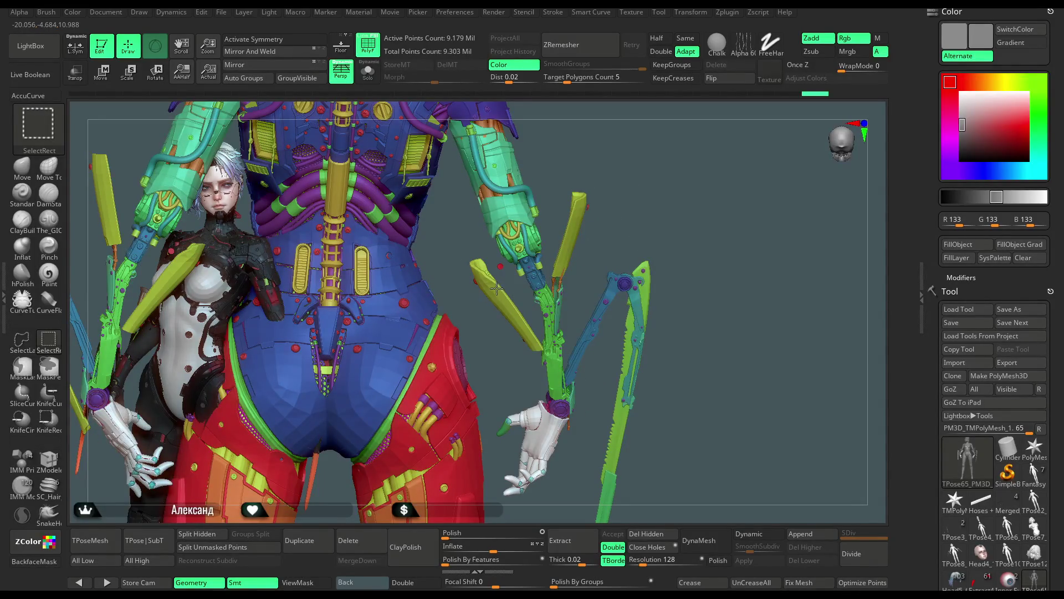
pyautogui.keyDown('ctrl'); pyautogui.keyDown('alt'); pyautogui.keyDown('shift'); pyautogui.click(496, 287); pyautogui.keyUp('shift'); pyautogui.keyUp('alt'); pyautogui.keyUp('ctrl')
pyautogui.keyDown('ctrl'); pyautogui.keyDown('alt'); pyautogui.keyDown('shift'); pyautogui.click(539, 291); pyautogui.keyUp('shift'); pyautogui.keyUp('alt'); pyautogui.keyUp('ctrl')
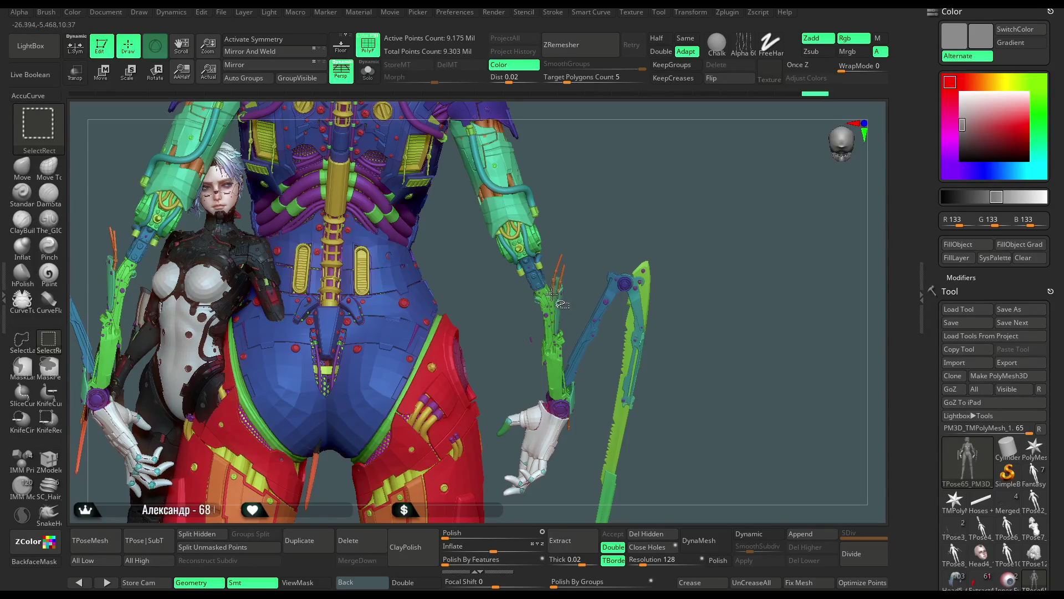
pyautogui.keyDown('ctrl'); pyautogui.keyDown('alt'); pyautogui.keyDown('shift'); pyautogui.click(549, 308); pyautogui.keyUp('shift'); pyautogui.keyUp('alt'); pyautogui.keyUp('ctrl')
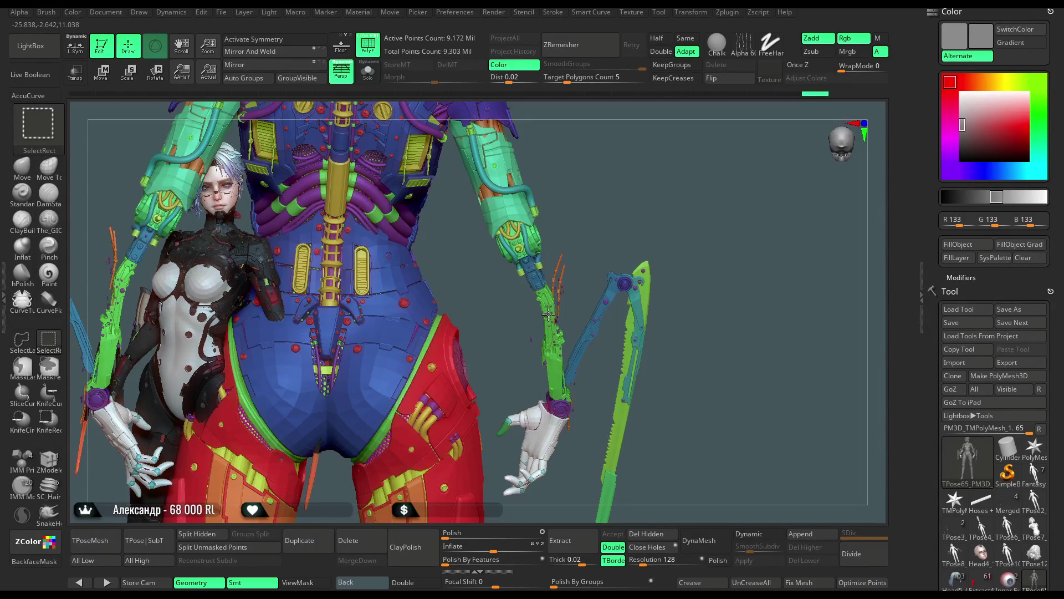
pyautogui.keyDown('ctrl'); pyautogui.keyDown('alt'); pyautogui.keyDown('shift'); pyautogui.click(548, 310); pyautogui.keyUp('shift'); pyautogui.keyUp('alt'); pyautogui.keyUp('ctrl')
pyautogui.keyDown('ctrl'); pyautogui.keyDown('alt'); pyautogui.keyDown('shift'); pyautogui.click(539, 285); pyautogui.keyUp('shift'); pyautogui.keyUp('alt'); pyautogui.keyUp('ctrl')
pyautogui.keyDown('ctrl'); pyautogui.keyDown('alt'); pyautogui.keyDown('shift'); pyautogui.click(556, 299); pyautogui.keyUp('shift'); pyautogui.keyUp('alt'); pyautogui.keyUp('ctrl')
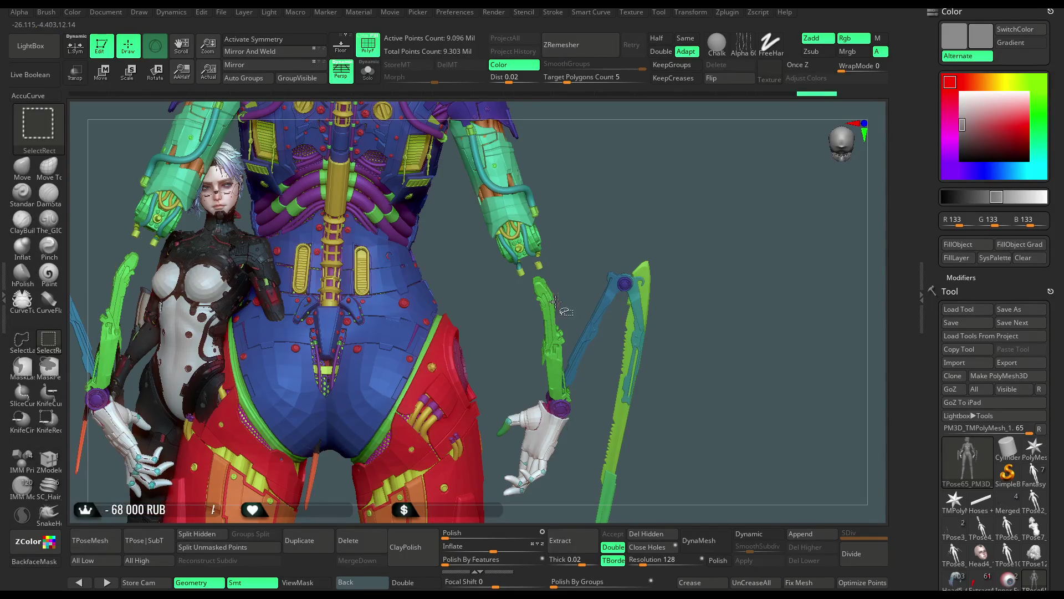
pyautogui.keyDown('ctrl'); pyautogui.keyDown('alt'); pyautogui.keyDown('shift'); pyautogui.click(545, 314); pyautogui.keyUp('shift'); pyautogui.keyUp('alt'); pyautogui.keyUp('ctrl')
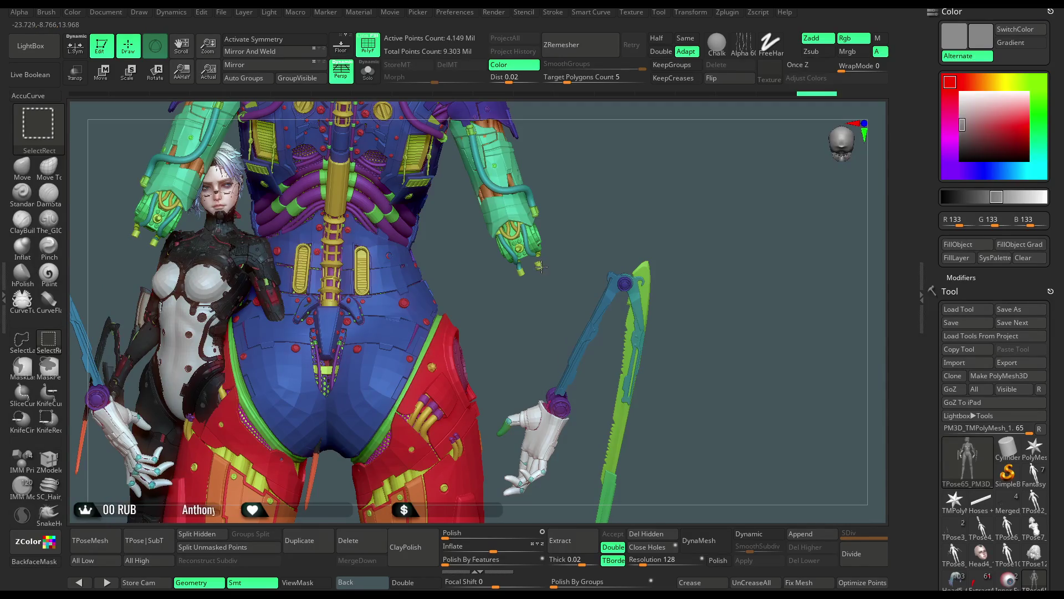
# Hide the white hands and small wrist pieces, then start lassoing the right blade with SelectLasso
pyautogui.moveTo(718, 294); pyautogui.dragTo(663, 280)
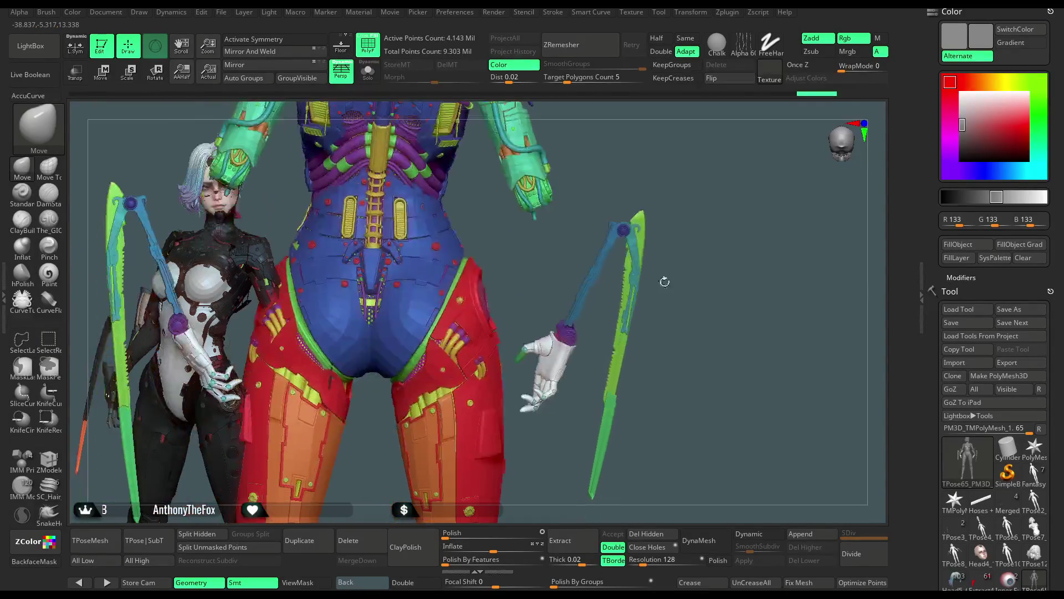
pyautogui.keyDown('ctrl'); pyautogui.keyDown('alt'); pyautogui.keyDown('shift'); pyautogui.click(532, 349); pyautogui.keyUp('shift'); pyautogui.keyUp('alt'); pyautogui.keyUp('ctrl')
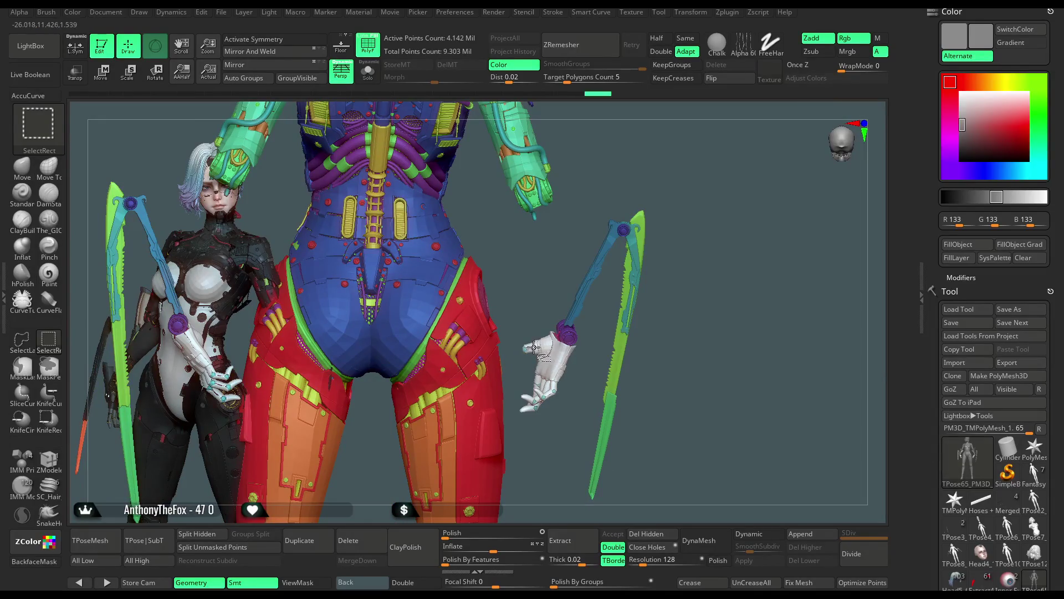
pyautogui.keyDown('ctrl'); pyautogui.keyDown('alt'); pyautogui.keyDown('shift'); pyautogui.click(533, 348); pyautogui.keyUp('shift'); pyautogui.keyUp('alt'); pyautogui.keyUp('ctrl')
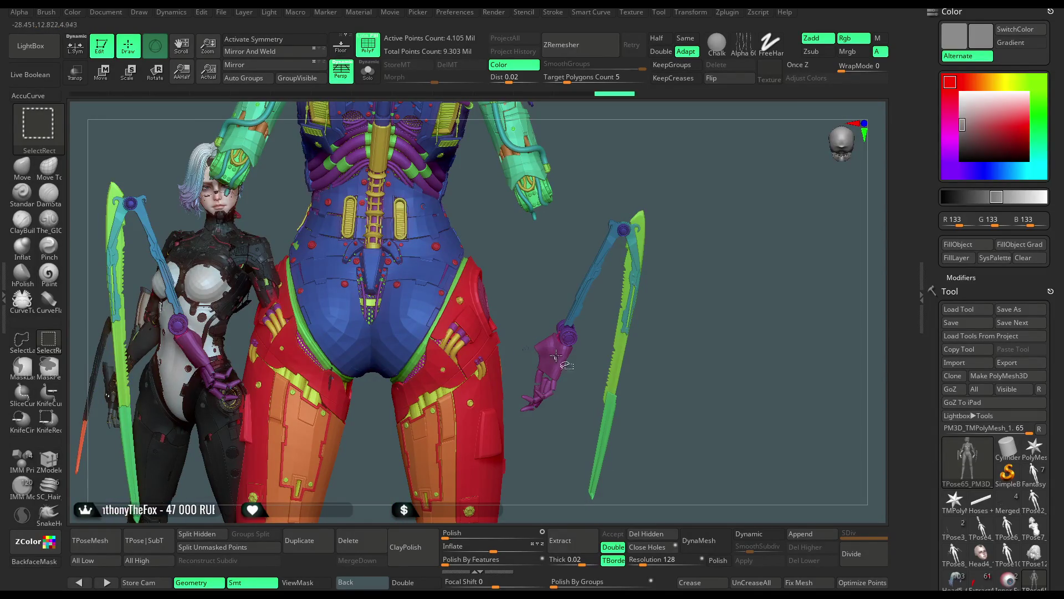
pyautogui.keyDown('ctrl'); pyautogui.keyDown('alt'); pyautogui.keyDown('shift'); pyautogui.click(534, 349); pyautogui.keyUp('shift'); pyautogui.keyUp('alt'); pyautogui.keyUp('ctrl')
pyautogui.scroll(5, 571, 369)
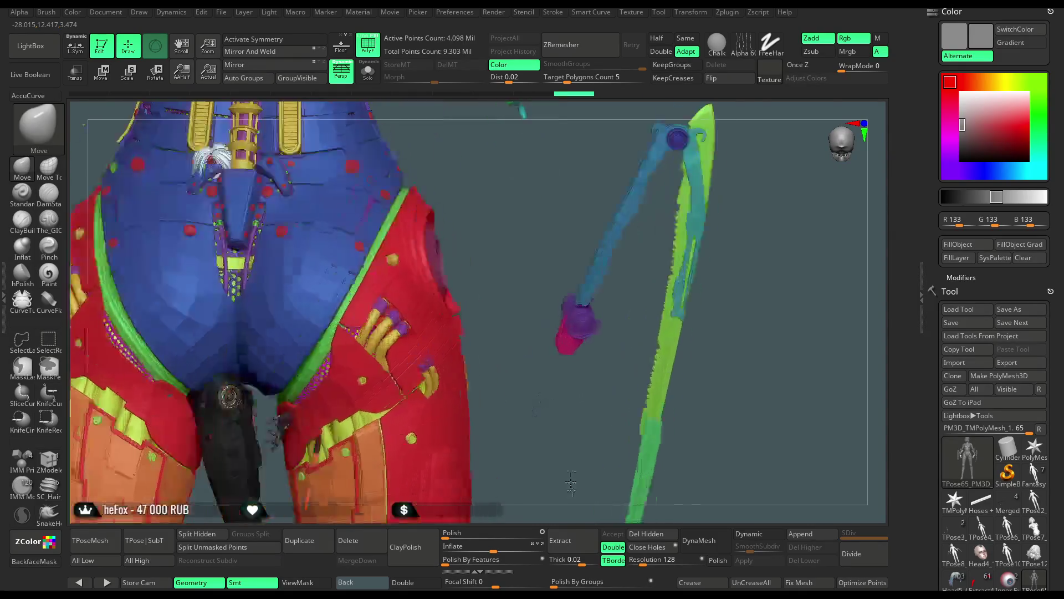
pyautogui.keyDown('ctrl'); pyautogui.keyDown('alt'); pyautogui.keyDown('shift'); pyautogui.click(485, 336); pyautogui.keyUp('shift'); pyautogui.keyUp('alt'); pyautogui.keyUp('ctrl')
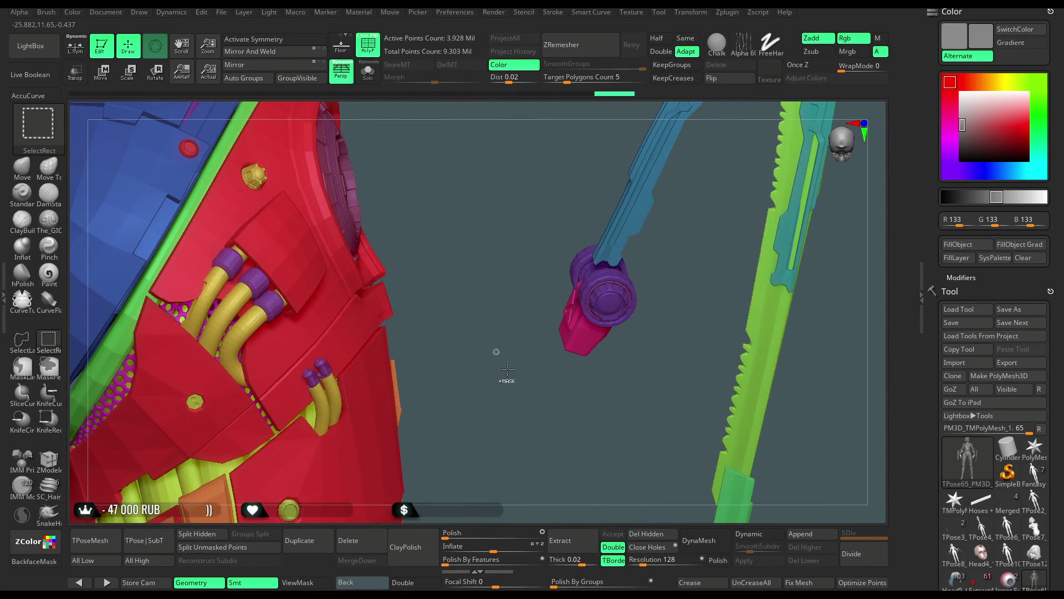
pyautogui.scroll(-3, 499, 350)
pyautogui.scroll(-2, 499, 349)
pyautogui.click(25, 341)
pyautogui.moveTo(631, 168)
pyautogui.keyDown('ctrl'); pyautogui.keyDown('shift'); pyautogui.mouseDown()
pyautogui.moveTo(531, 517)
pyautogui.moveTo(690, 503)
pyautogui.mouseUp(); pyautogui.keyUp('shift'); pyautogui.keyUp('ctrl')
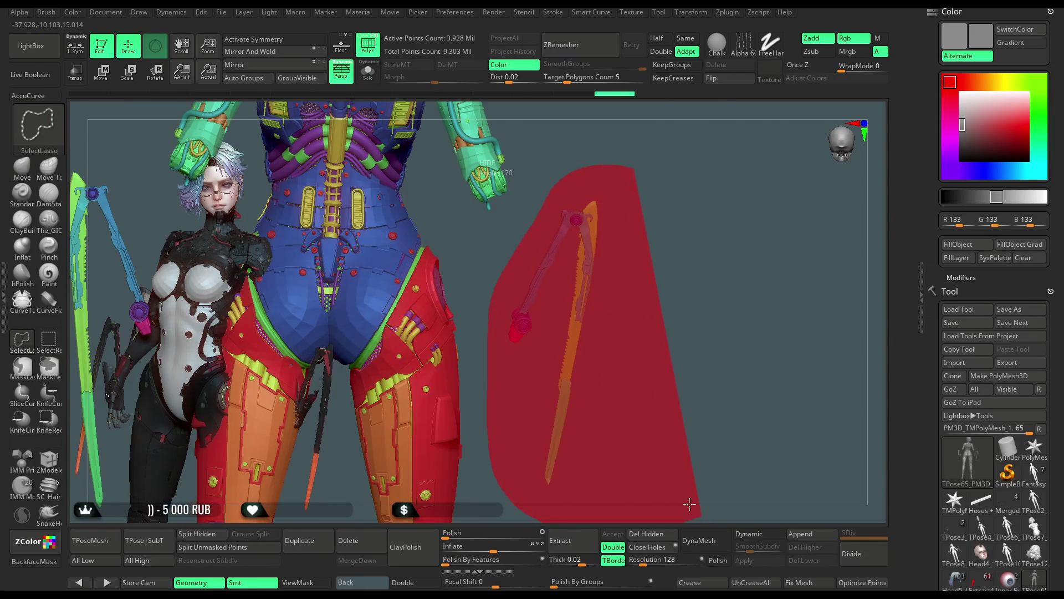
# Hide the right blade, check the arm parts alone, then reveal parts and hide the purple torso
pyautogui.moveTo(625, 315)
pyautogui.keyDown('ctrl'); pyautogui.keyDown('shift'); pyautogui.mouseDown()
pyautogui.moveTo(667, 243)
pyautogui.moveTo(569, 335)
pyautogui.moveTo(658, 322)
pyautogui.moveTo(645, 256)
pyautogui.mouseUp(); pyautogui.keyUp('shift'); pyautogui.keyUp('ctrl')
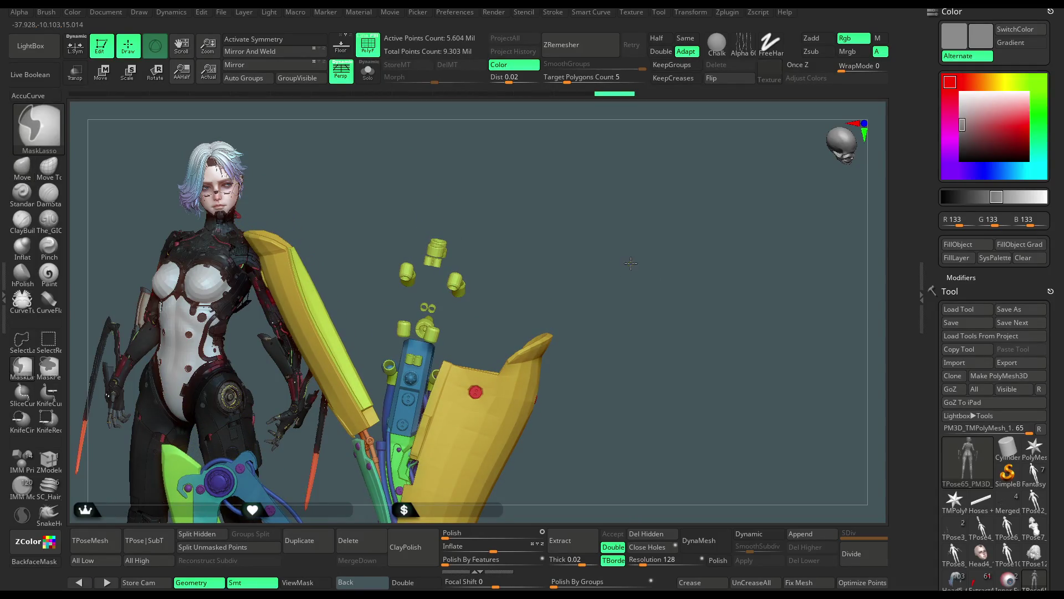
pyautogui.keyDown('ctrl'); pyautogui.keyDown('shift'); pyautogui.click(624, 271); pyautogui.keyUp('shift'); pyautogui.keyUp('ctrl')
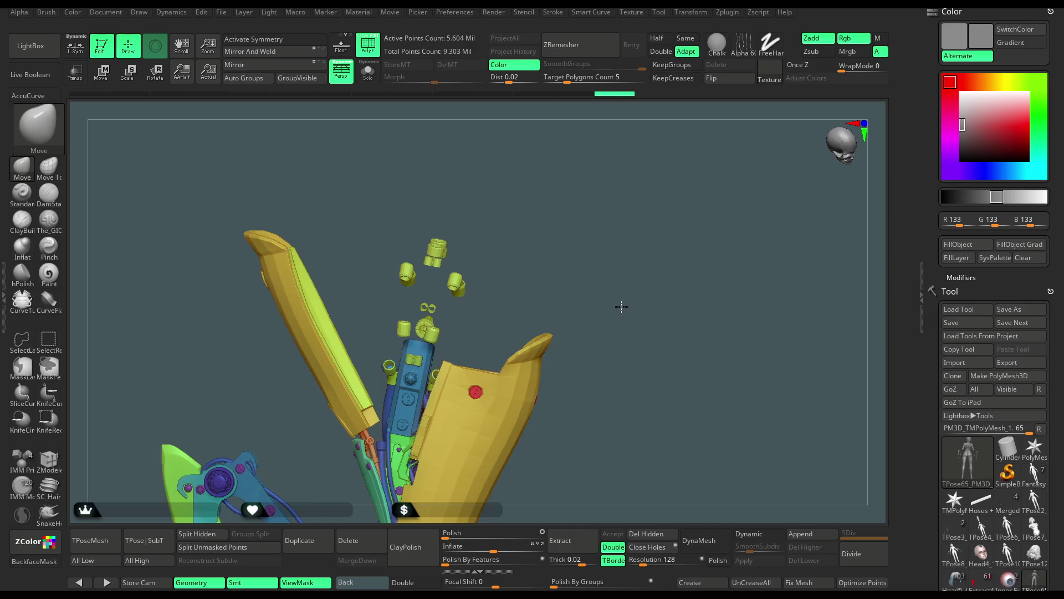
pyautogui.keyDown('ctrl'); pyautogui.keyDown('shift'); pyautogui.click(625, 291); pyautogui.keyUp('shift'); pyautogui.keyUp('ctrl')
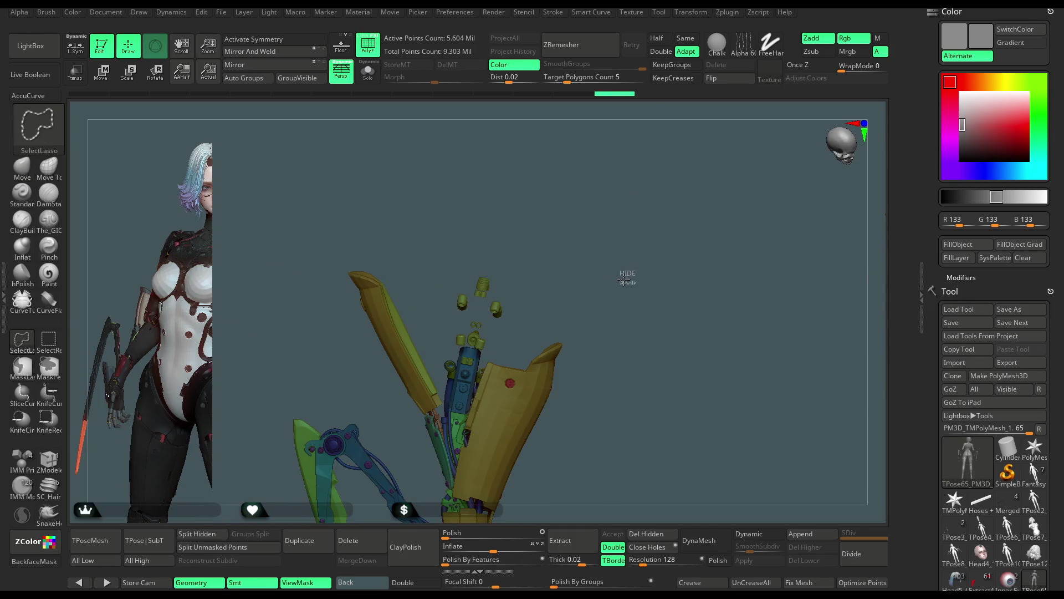
pyautogui.moveTo(626, 279)
pyautogui.mouseDown()
pyautogui.moveTo(563, 281)
pyautogui.moveTo(567, 322)
pyautogui.moveTo(582, 335)
pyautogui.moveTo(608, 296)
pyautogui.moveTo(442, 325)
pyautogui.mouseUp()
pyautogui.keyDown('ctrl'); pyautogui.keyDown('shift'); pyautogui.click(584, 335); pyautogui.keyUp('shift'); pyautogui.keyUp('ctrl')
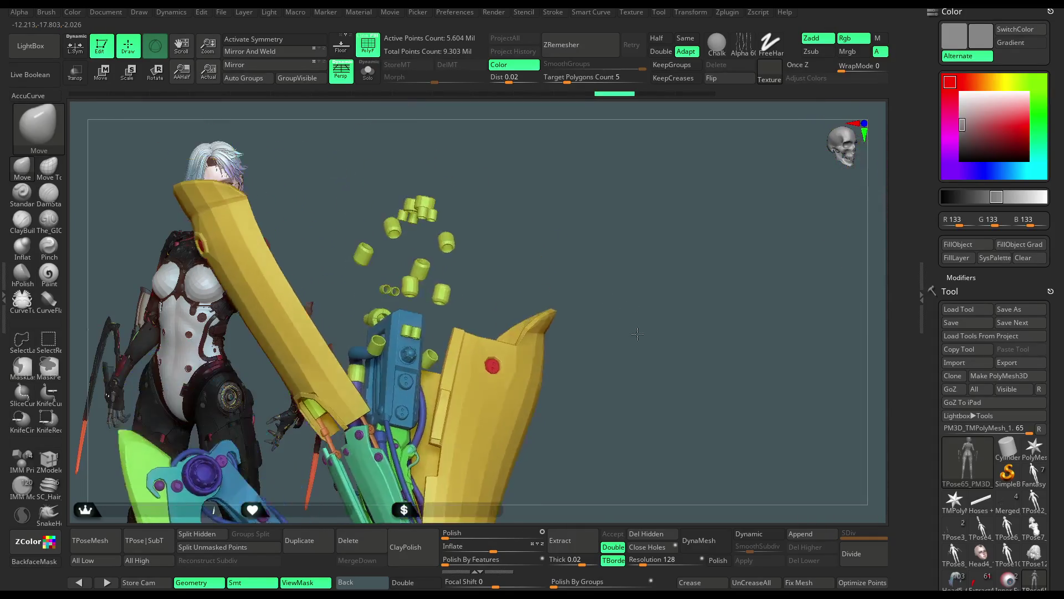
# Lasso-hide the small orange cylinders and the orange part around them, then orbit the result
pyautogui.hotkey('ctrl', 'shift')
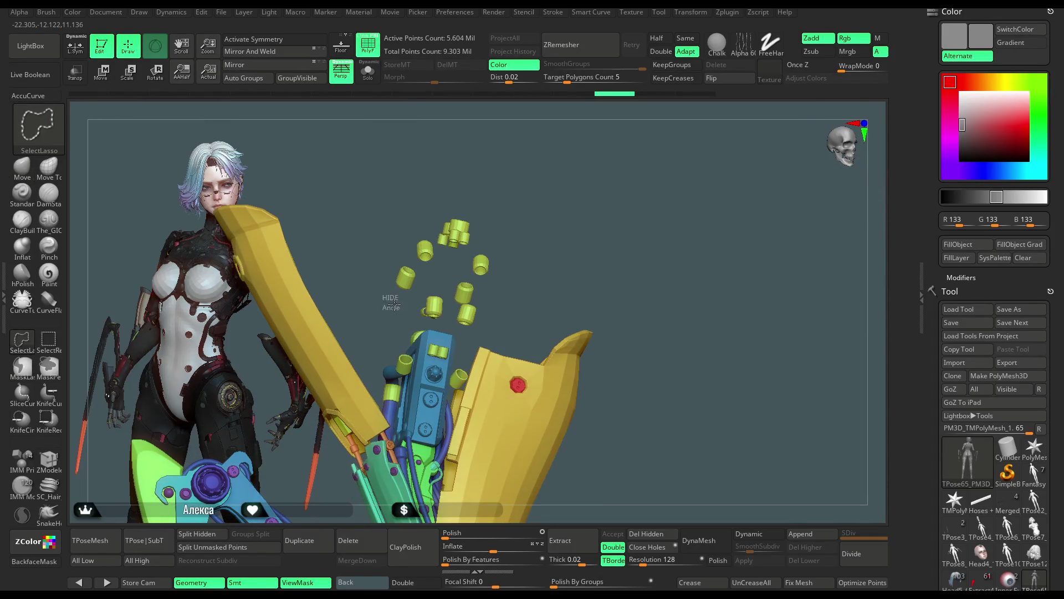
pyautogui.keyDown('ctrl'); pyautogui.keyDown('shift'); pyautogui.moveTo(441, 325); pyautogui.dragTo(365, 253); pyautogui.keyUp('shift'); pyautogui.keyUp('ctrl')
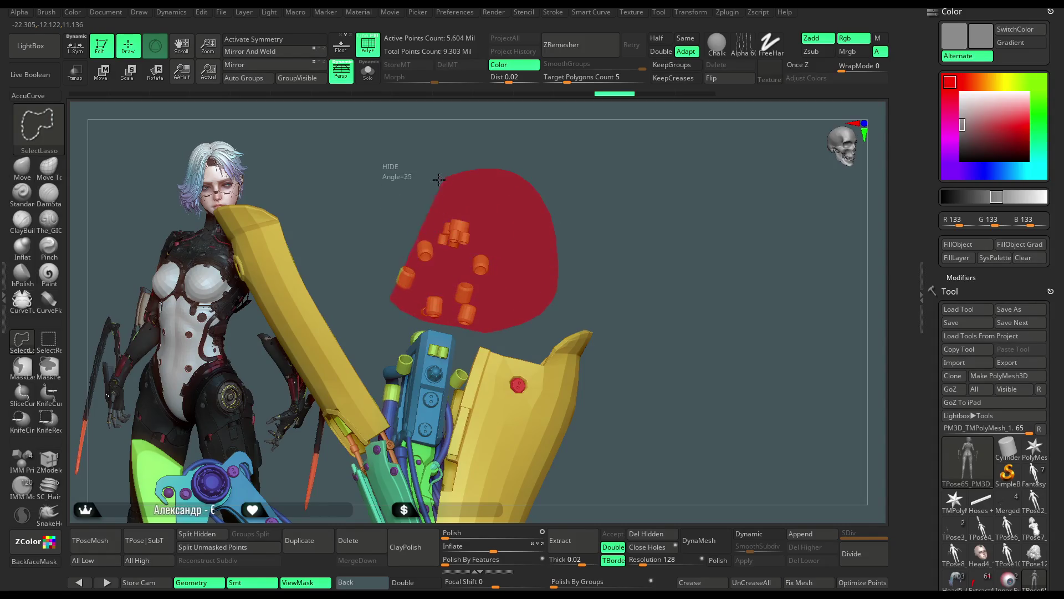
pyautogui.moveTo(451, 244)
pyautogui.keyDown('ctrl'); pyautogui.keyDown('shift'); pyautogui.mouseDown()
pyautogui.moveTo(492, 230)
pyautogui.moveTo(516, 262)
pyautogui.moveTo(444, 294)
pyautogui.moveTo(535, 184)
pyautogui.mouseUp(); pyautogui.keyUp('shift'); pyautogui.keyUp('ctrl')
pyautogui.hotkey('ctrl', 'shift')
pyautogui.moveTo(523, 234)
pyautogui.keyDown('ctrl'); pyautogui.keyDown('shift'); pyautogui.mouseDown()
pyautogui.moveTo(589, 281)
pyautogui.moveTo(525, 242)
pyautogui.mouseUp(); pyautogui.keyUp('shift'); pyautogui.keyUp('ctrl')
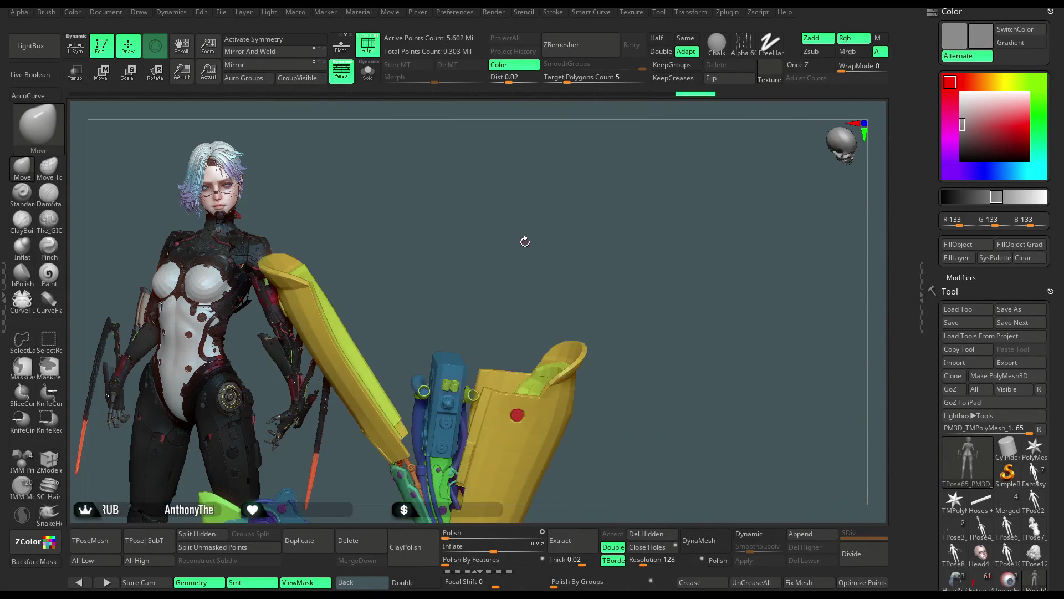
pyautogui.moveTo(525, 241)
pyautogui.mouseDown()
pyautogui.moveTo(564, 241)
pyautogui.moveTo(633, 199)
pyautogui.moveTo(640, 286)
pyautogui.mouseUp()
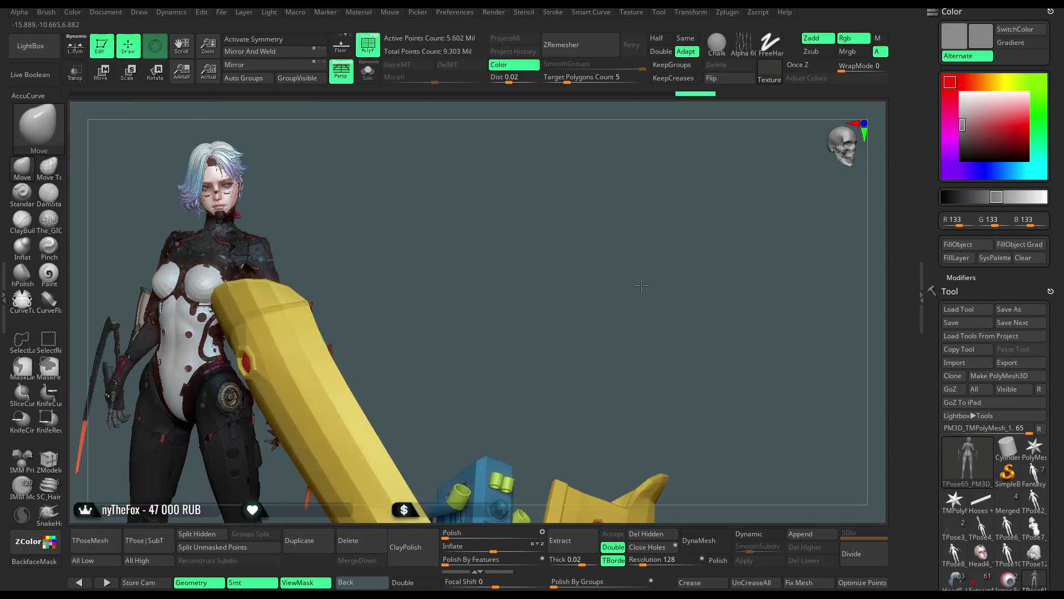
# Use SelectLasso and visibility inversion to hide the right character except its arm
pyautogui.moveTo(573, 203); pyautogui.dragTo(696, 214)
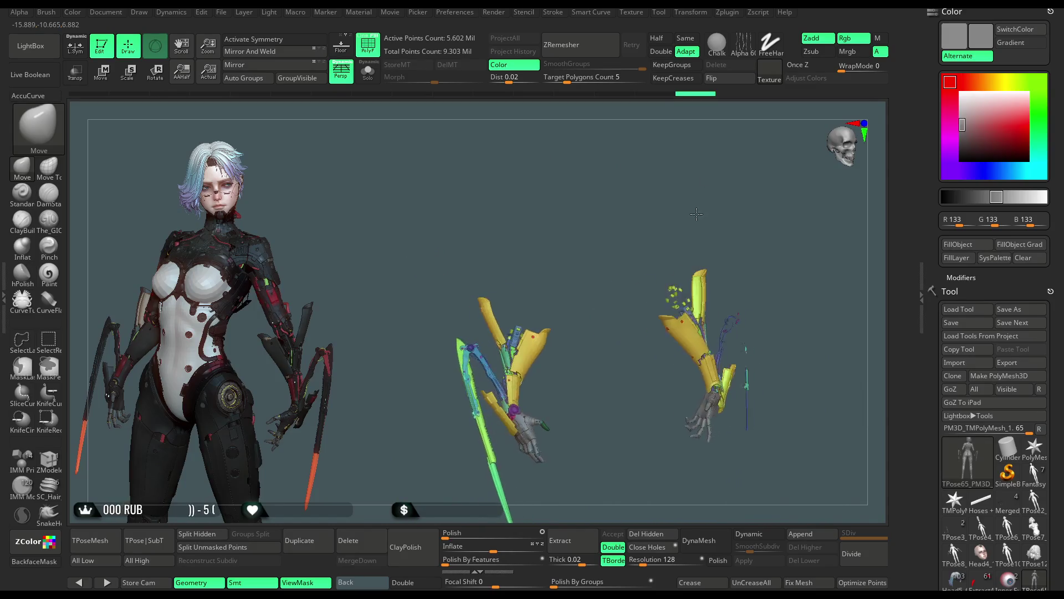
pyautogui.moveTo(760, 193)
pyautogui.keyDown('ctrl'); pyautogui.keyDown('shift'); pyautogui.mouseDown()
pyautogui.moveTo(834, 485)
pyautogui.moveTo(743, 441)
pyautogui.mouseUp(); pyautogui.keyUp('shift'); pyautogui.keyUp('ctrl')
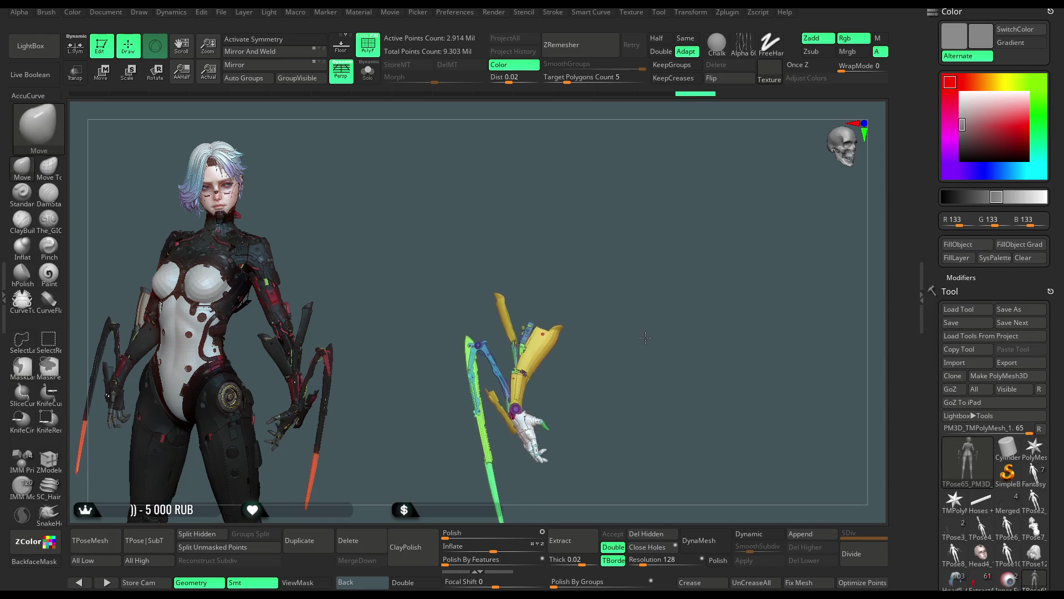
pyautogui.keyDown('ctrl'); pyautogui.keyDown('shift'); pyautogui.click(641, 368); pyautogui.keyUp('shift'); pyautogui.keyUp('ctrl')
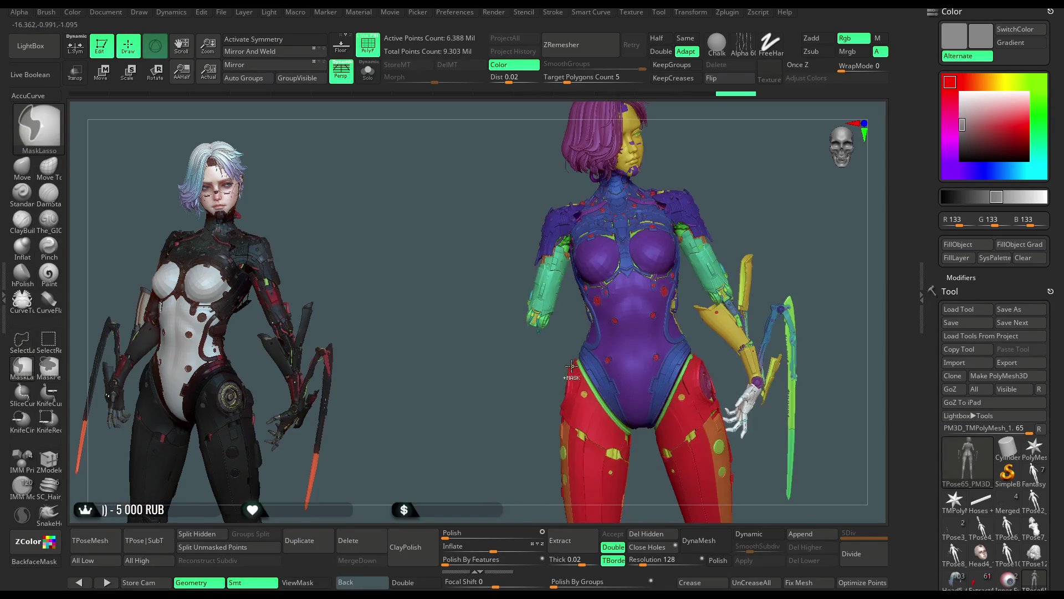
pyautogui.keyDown('ctrl'); pyautogui.keyDown('shift'); pyautogui.moveTo(537, 378); pyautogui.dragTo(585, 369); pyautogui.keyUp('shift'); pyautogui.keyUp('ctrl')
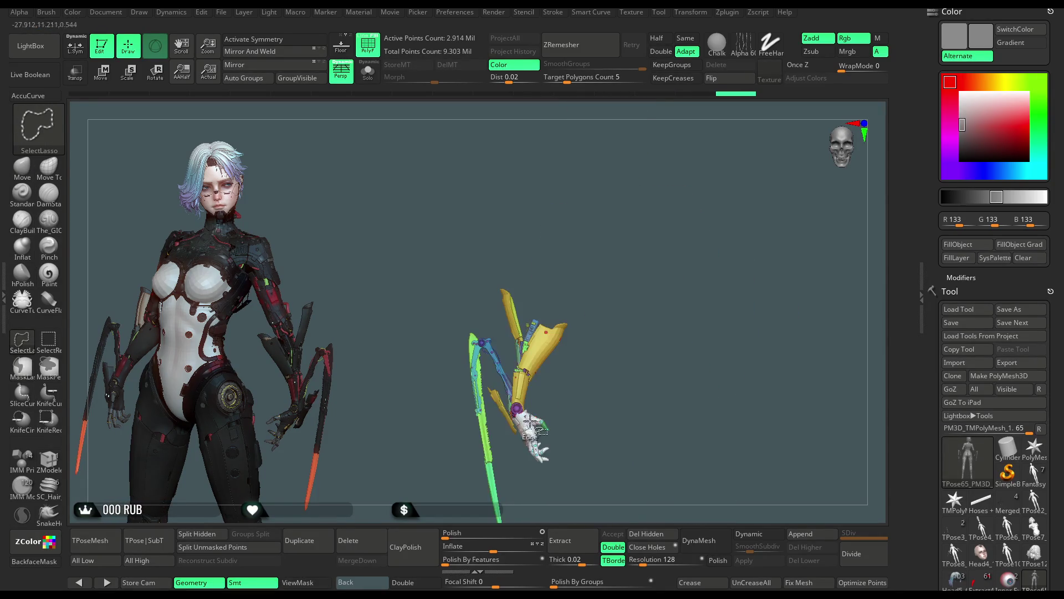
pyautogui.keyDown('ctrl'); pyautogui.keyDown('shift'); pyautogui.click(583, 380); pyautogui.keyUp('shift'); pyautogui.keyUp('ctrl')
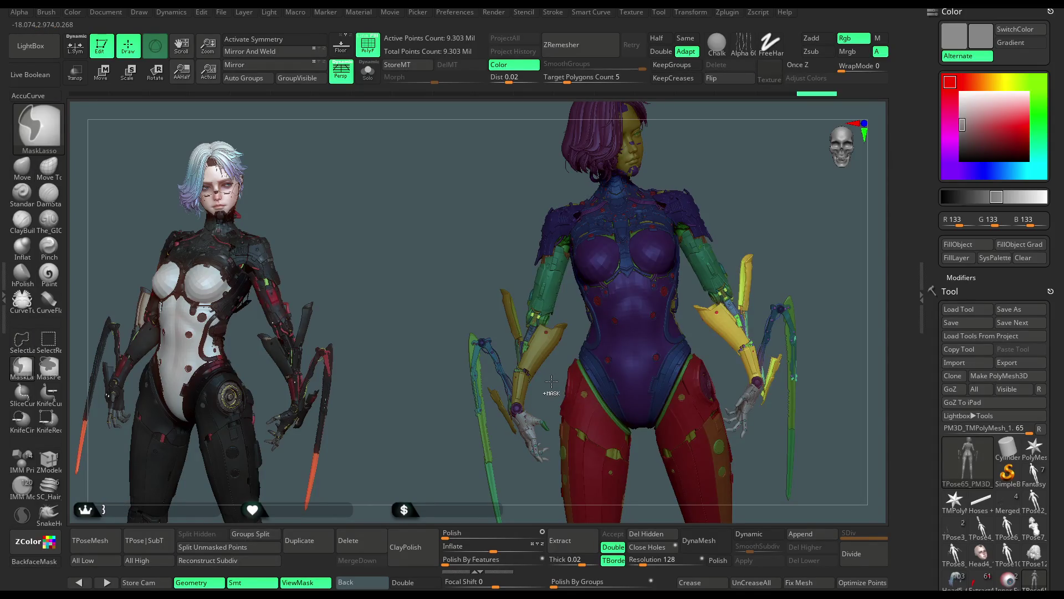
pyautogui.keyDown('ctrl'); pyautogui.click(551, 383); pyautogui.keyUp('ctrl')
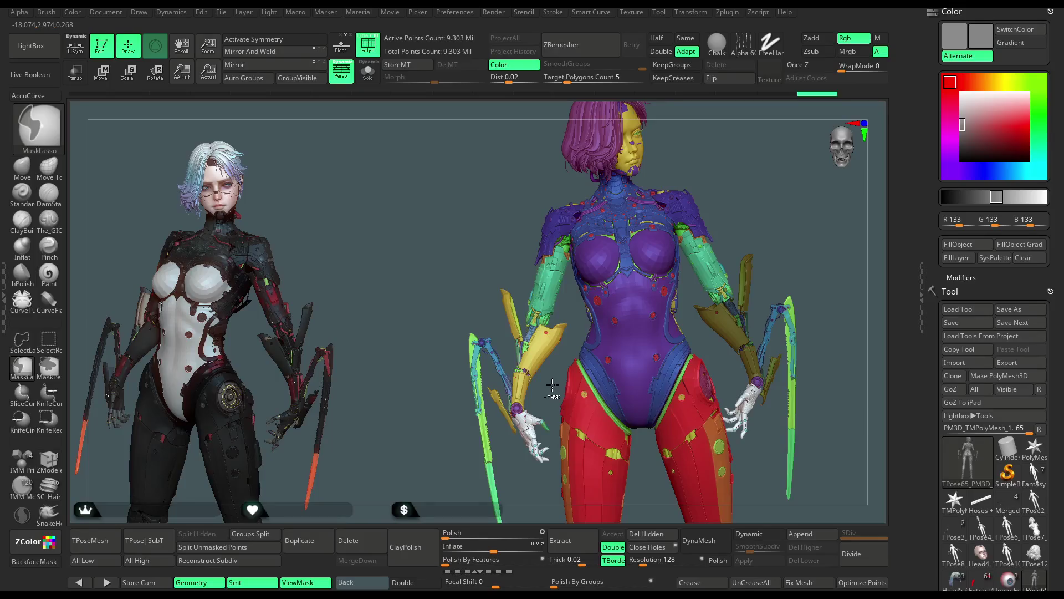
pyautogui.keyDown('ctrl'); pyautogui.keyDown('shift'); pyautogui.click(552, 396); pyautogui.keyUp('shift'); pyautogui.keyUp('ctrl')
# Mask the isolated arm with MaskLasso, retrying until correct, then reveal the whole character
pyautogui.moveTo(615, 314)
pyautogui.keyDown('ctrl'); pyautogui.mouseDown()
pyautogui.moveTo(405, 404)
pyautogui.moveTo(602, 321)
pyautogui.mouseUp(); pyautogui.keyUp('ctrl')
pyautogui.keyDown('ctrl'); pyautogui.moveTo(620, 215); pyautogui.dragTo(559, 481); pyautogui.keyUp('ctrl')
pyautogui.keyDown('ctrl'); pyautogui.click(595, 336); pyautogui.keyUp('ctrl')
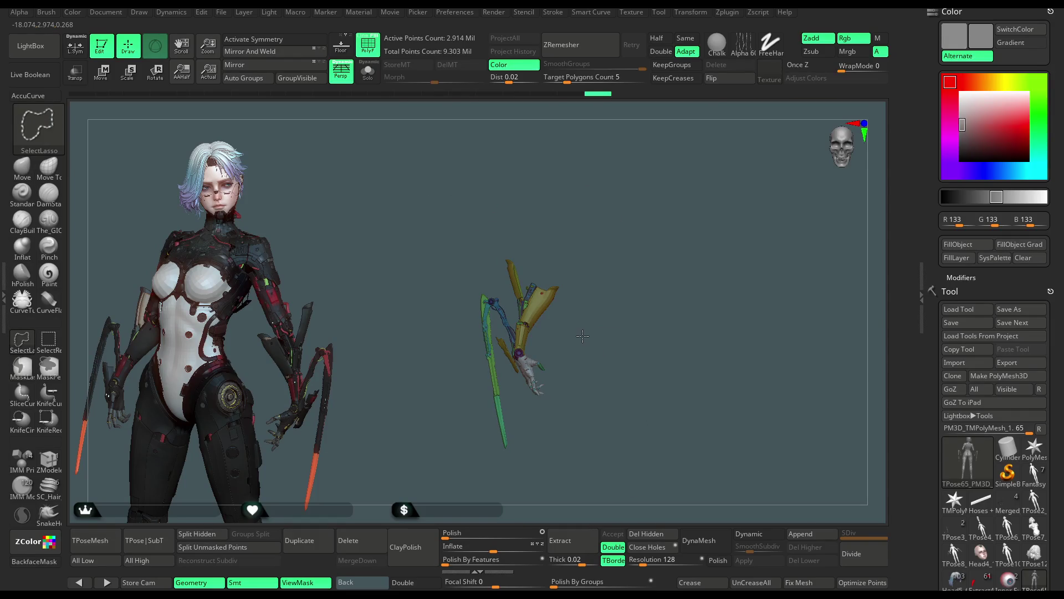
pyautogui.keyDown('ctrl'); pyautogui.keyDown('shift'); pyautogui.click(583, 336); pyautogui.keyUp('shift'); pyautogui.keyUp('ctrl')
pyautogui.hotkey('ctrl', 'z')
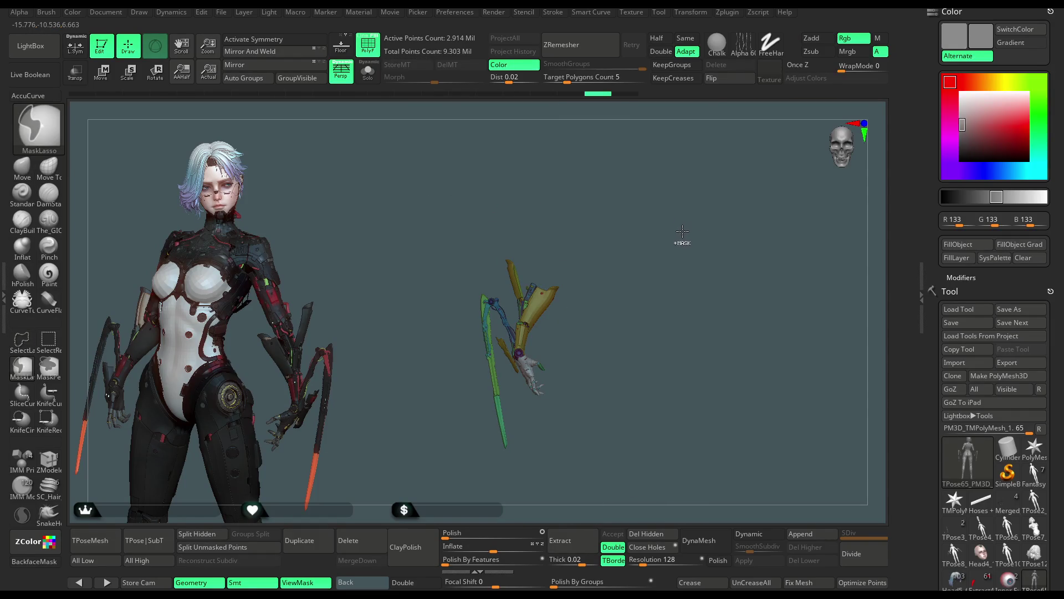
pyautogui.keyDown('ctrl'); pyautogui.keyDown('shift'); pyautogui.click(747, 202); pyautogui.keyUp('shift'); pyautogui.keyUp('ctrl')
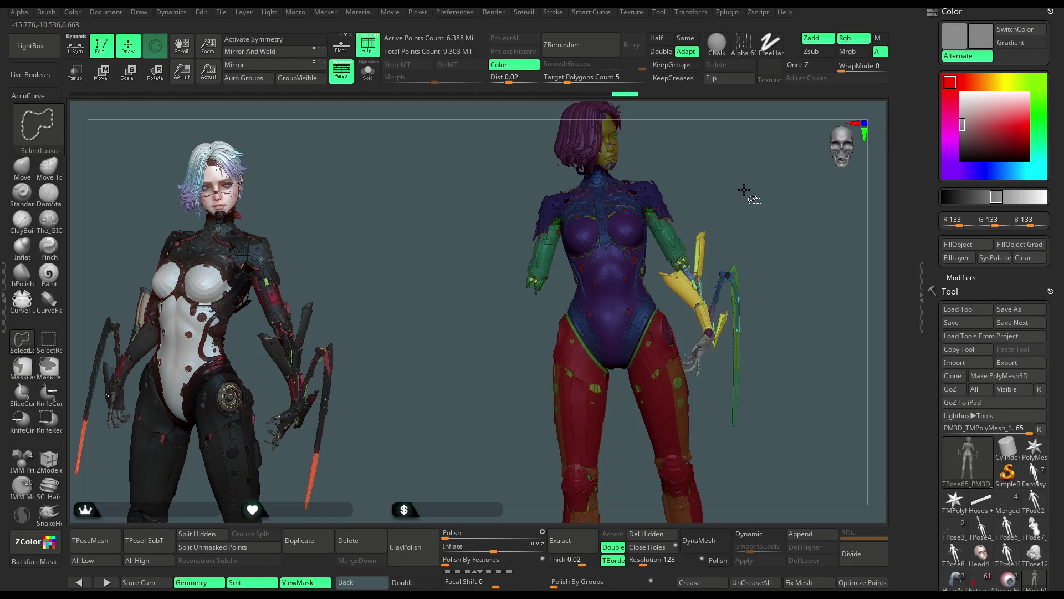
pyautogui.hotkey('ctrl', 'z')
pyautogui.keyDown('ctrl'); pyautogui.keyDown('shift'); pyautogui.click(730, 215); pyautogui.keyUp('shift'); pyautogui.keyUp('ctrl')
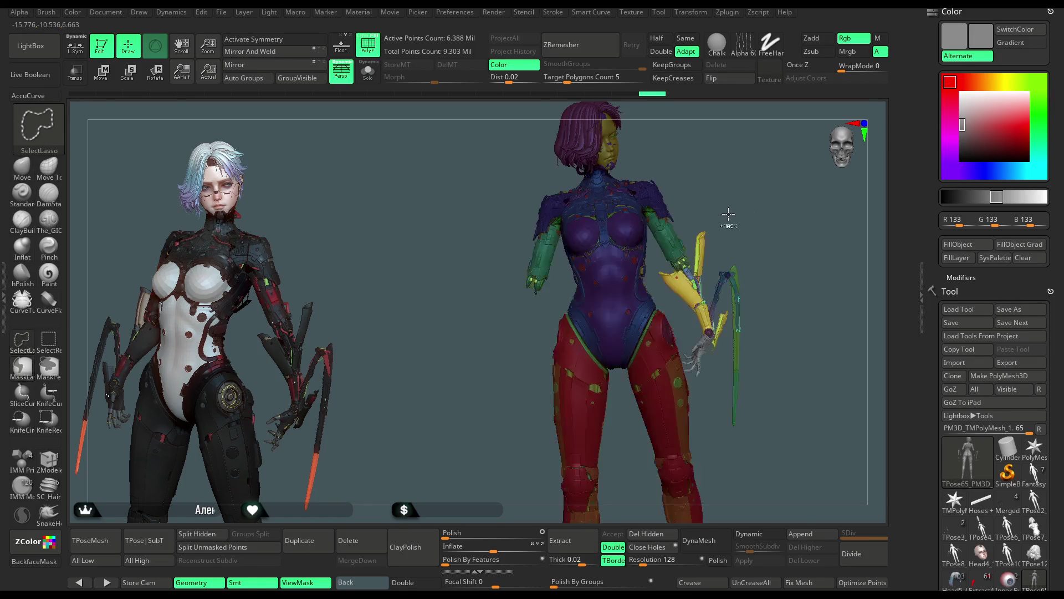
pyautogui.hotkey('ctrl', 'z')
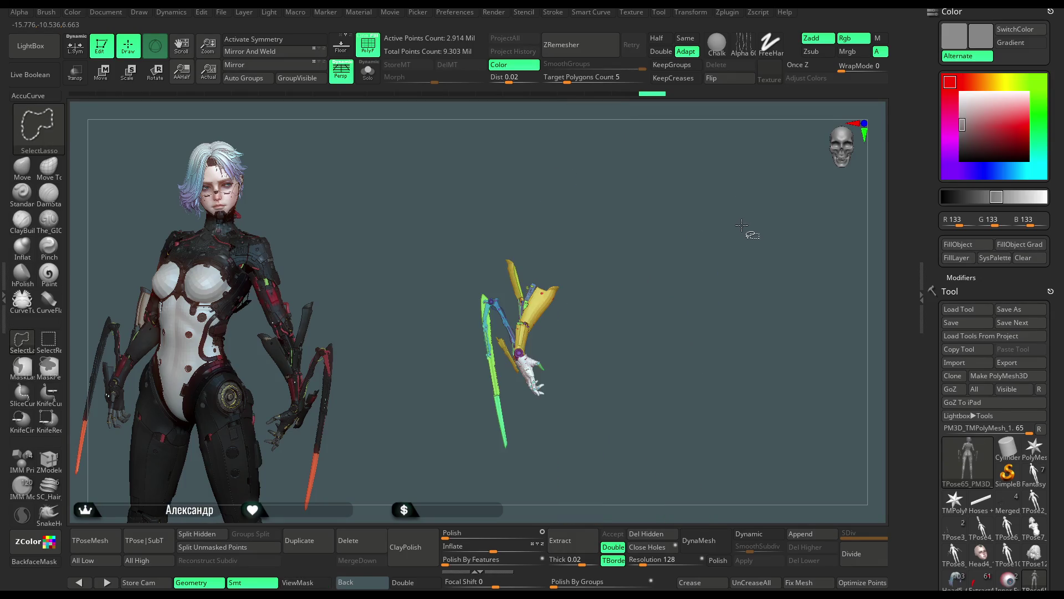
pyautogui.keyDown('ctrl'); pyautogui.moveTo(622, 273); pyautogui.dragTo(617, 333); pyautogui.keyUp('ctrl')
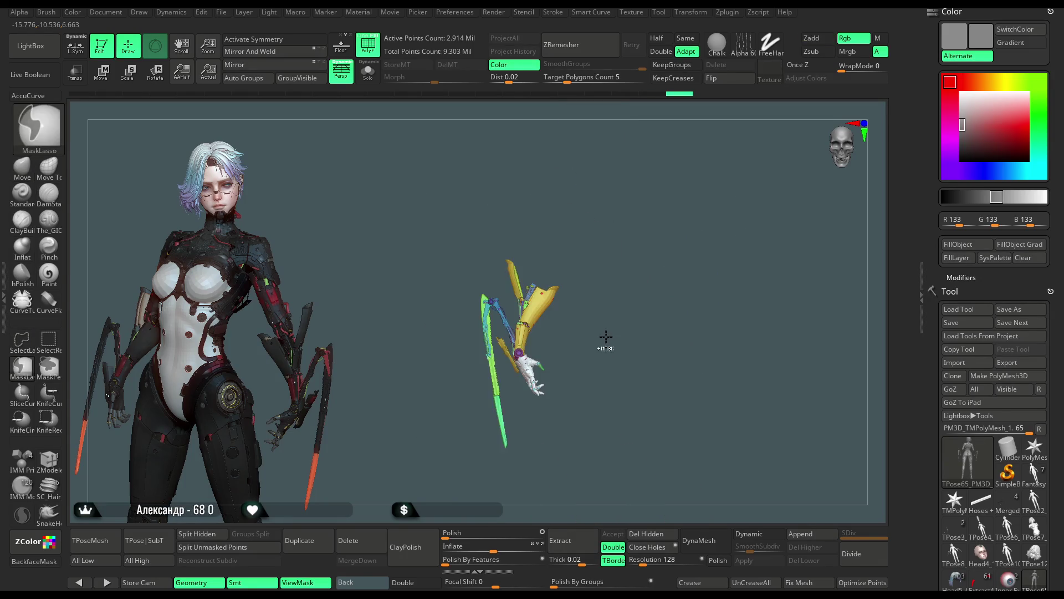
pyautogui.keyDown('ctrl'); pyautogui.keyDown('shift'); pyautogui.click(755, 208); pyautogui.keyUp('shift'); pyautogui.keyUp('ctrl')
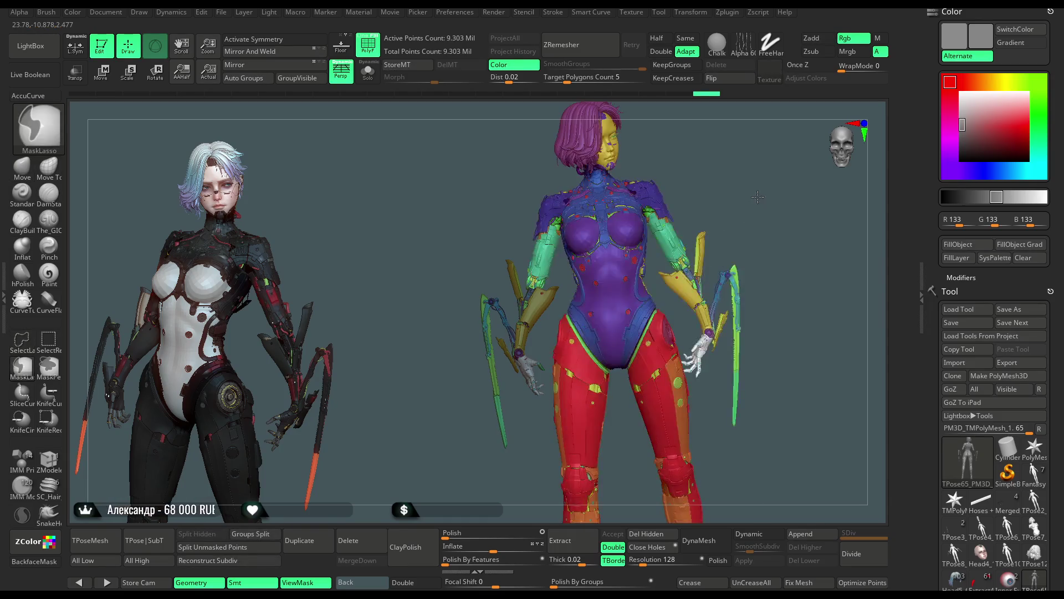
# Orbit toward the back, switch to Transpose and place the gizmo pivot on the hand
pyautogui.moveTo(757, 197)
pyautogui.mouseDown()
pyautogui.moveTo(760, 280)
pyautogui.moveTo(710, 252)
pyautogui.mouseUp()
pyautogui.press('w')
pyautogui.moveTo(656, 126)
pyautogui.mouseDown()
pyautogui.moveTo(677, 205)
pyautogui.moveTo(364, 153)
pyautogui.mouseUp()
# Pan the view from the hip up to the torso and back hoses
pyautogui.moveTo(499, 209)
pyautogui.mouseDown()
pyautogui.moveTo(530, 281)
pyautogui.moveTo(622, 200)
pyautogui.moveTo(590, 242)
pyautogui.mouseUp()
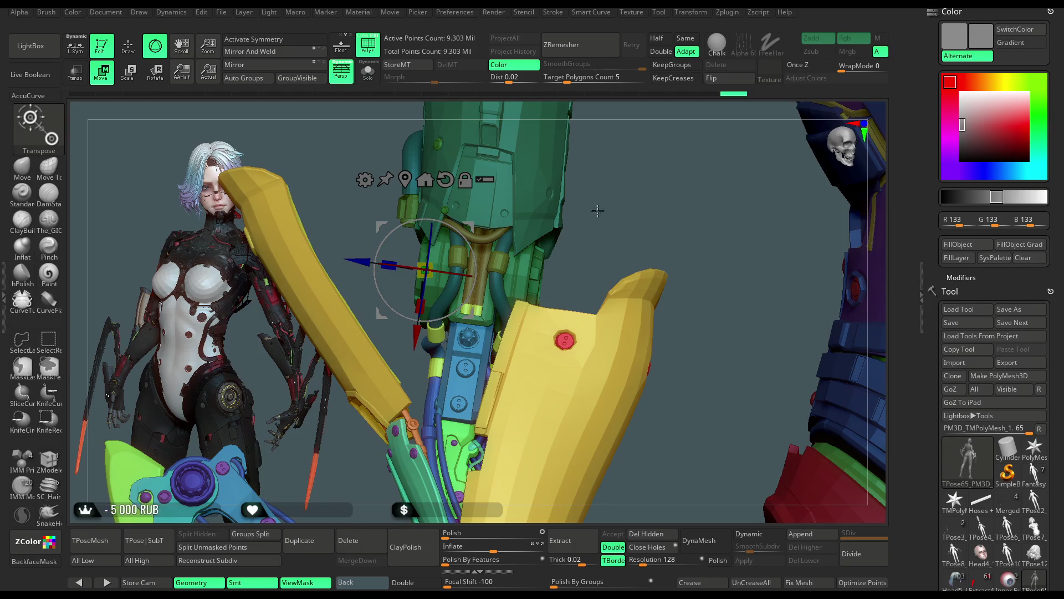
# Mask all but the green part, hide it with the right robot, then clear the mask
pyautogui.moveTo(656, 186); pyautogui.dragTo(604, 205)
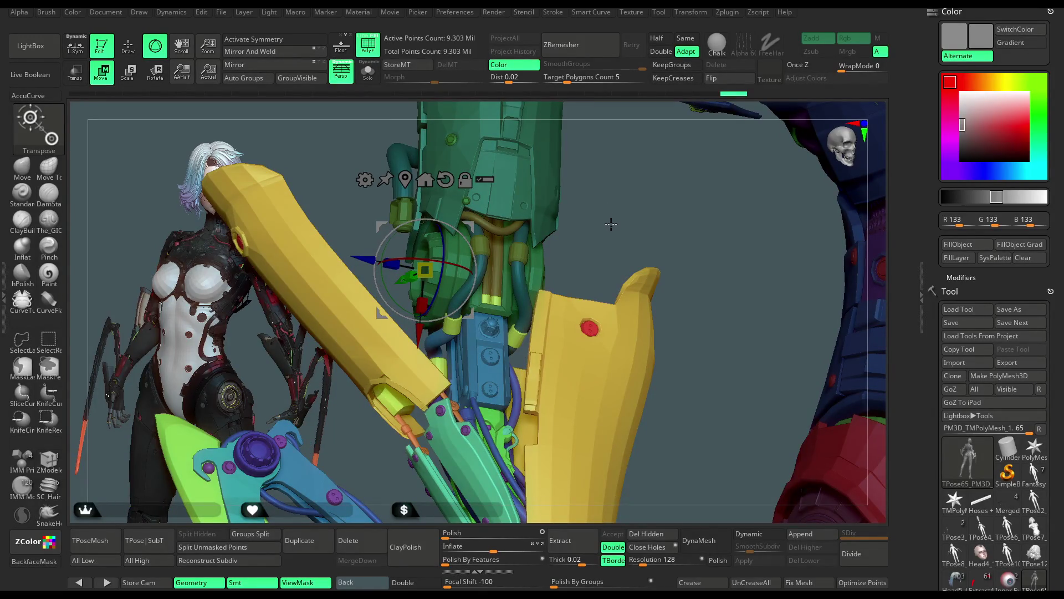
pyautogui.press('q')
pyautogui.keyDown('ctrl'); pyautogui.keyDown('shift'); pyautogui.click(604, 230); pyautogui.keyUp('shift'); pyautogui.keyUp('ctrl')
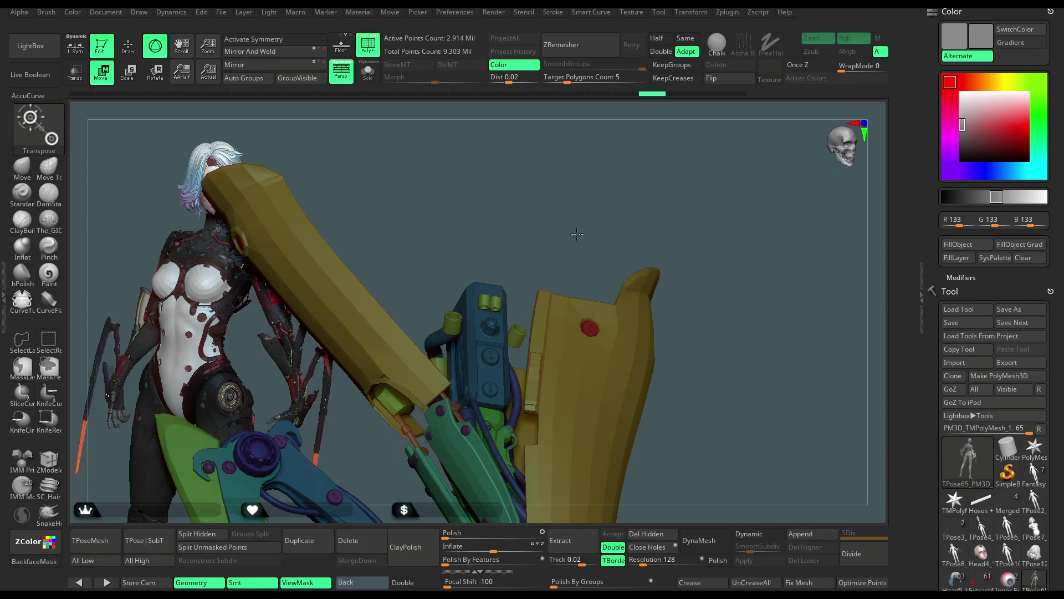
pyautogui.moveTo(571, 234)
pyautogui.mouseDown()
pyautogui.moveTo(607, 196)
pyautogui.moveTo(604, 222)
pyautogui.mouseUp()
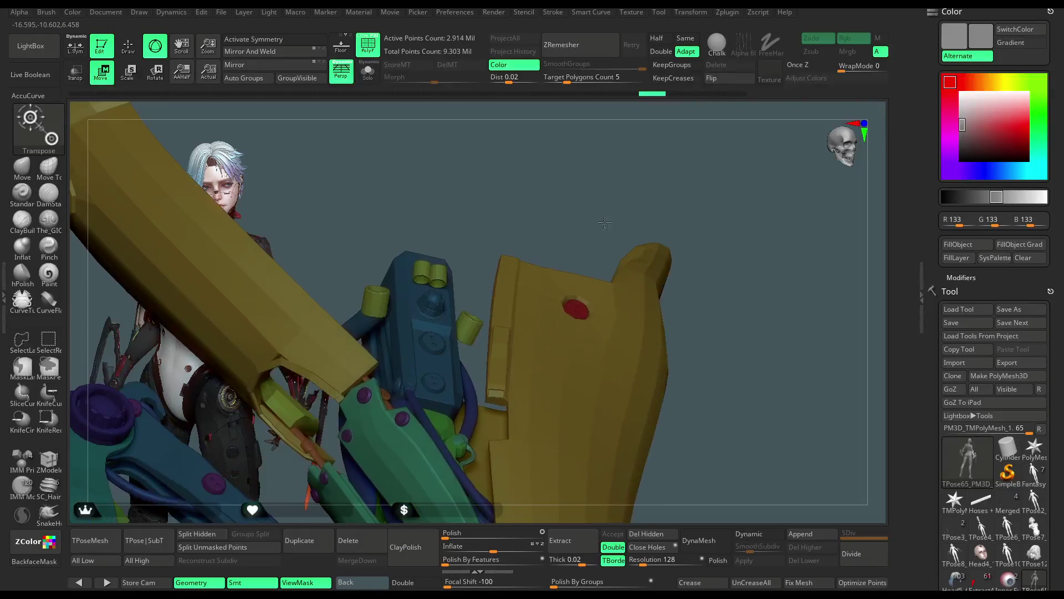
pyautogui.keyDown('ctrl'); pyautogui.click(531, 214); pyautogui.keyUp('ctrl')
# Switch to the ZModeler brush and hide the green parts, leaving the blue part exposed
pyautogui.moveTo(456, 263)
pyautogui.mouseDown()
pyautogui.moveTo(479, 194)
pyautogui.moveTo(516, 234)
pyautogui.moveTo(491, 231)
pyautogui.mouseUp()
pyautogui.click(48, 456)
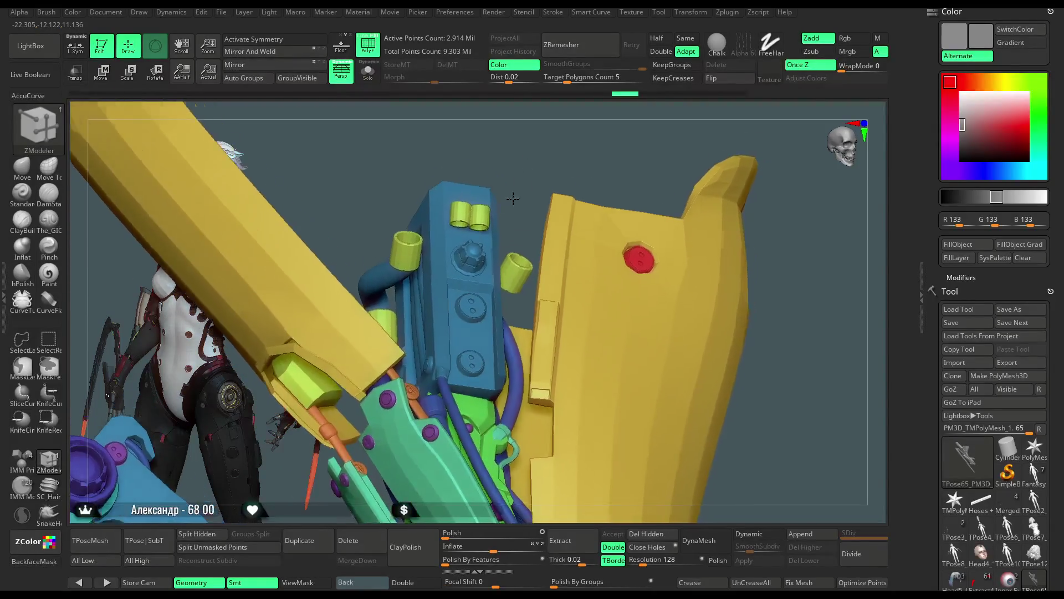
pyautogui.keyDown('ctrl'); pyautogui.keyDown('shift'); pyautogui.click(494, 221); pyautogui.keyUp('shift'); pyautogui.keyUp('ctrl')
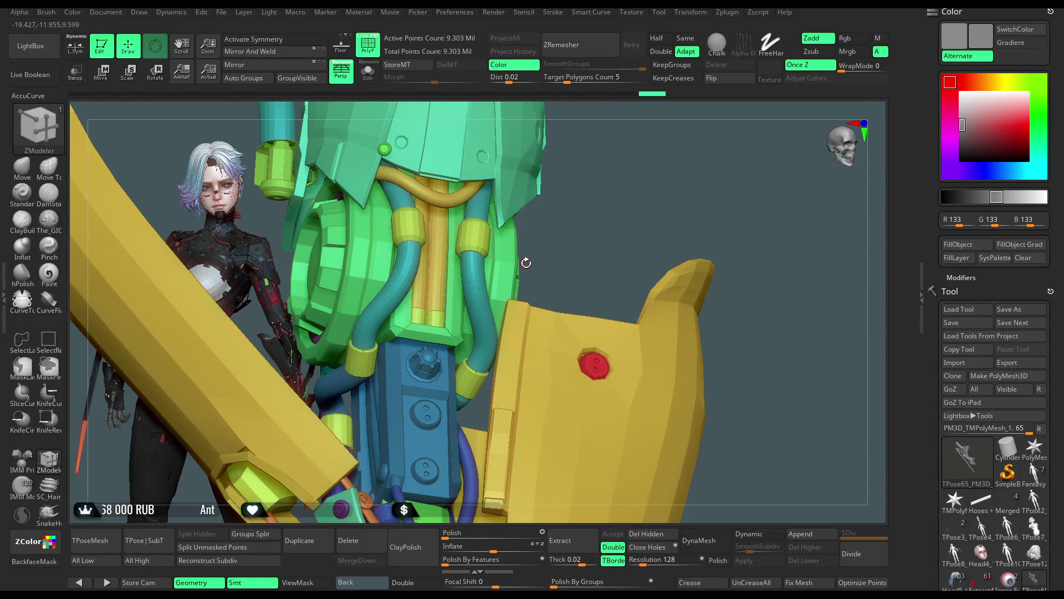
pyautogui.keyDown('ctrl'); pyautogui.keyDown('shift'); pyautogui.click(570, 232); pyautogui.keyUp('shift'); pyautogui.keyUp('ctrl')
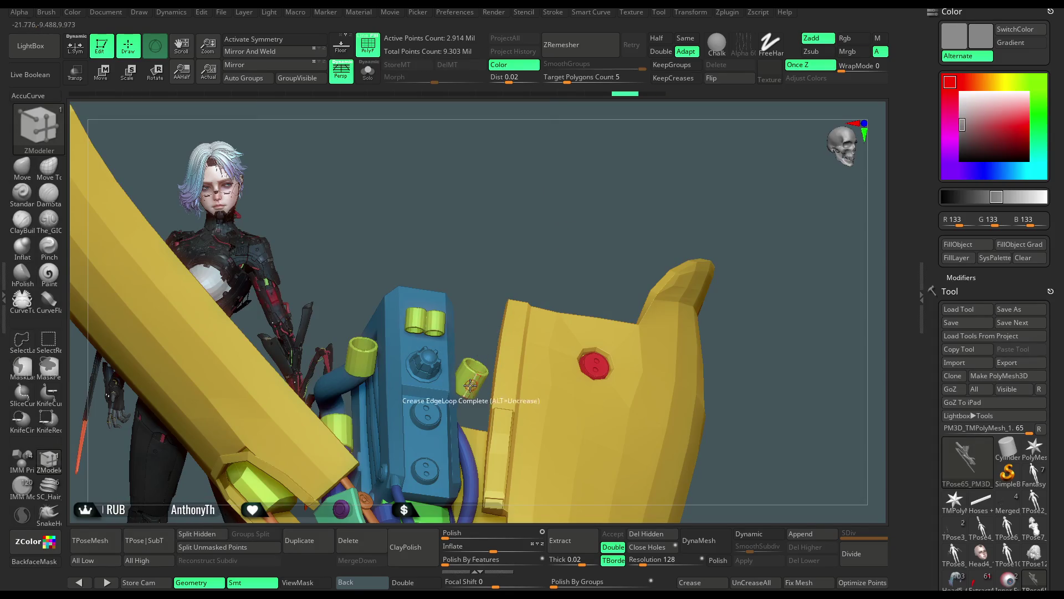
# Set the ZModeler polygon action to Polygroup Fill and regroup the small cylinder
pyautogui.press('space')
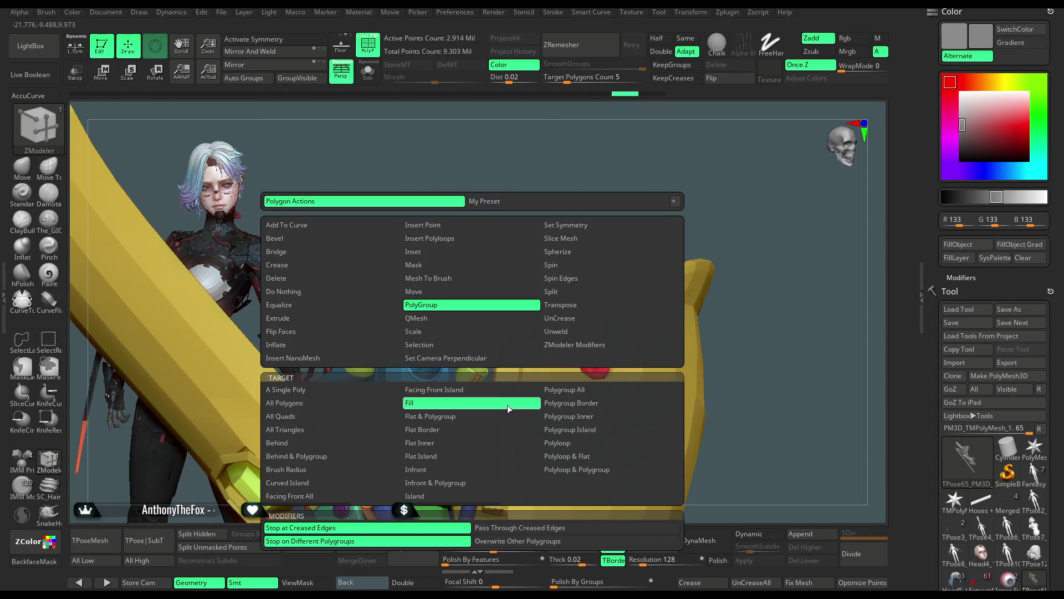
pyautogui.click(508, 405)
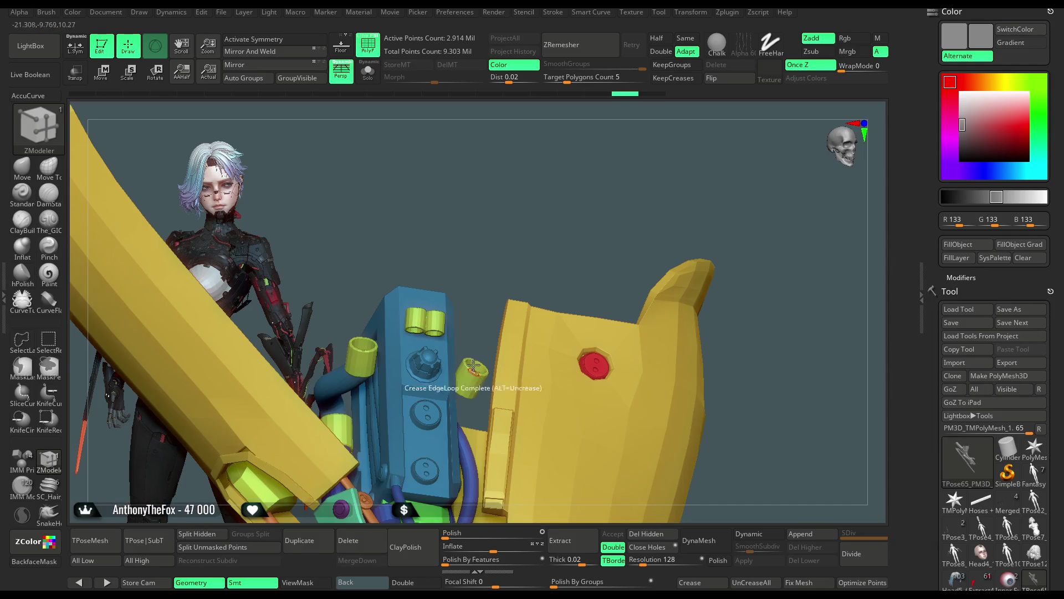
pyautogui.moveTo(475, 257)
pyautogui.mouseDown()
pyautogui.moveTo(482, 288)
pyautogui.moveTo(611, 221)
pyautogui.moveTo(629, 306)
pyautogui.mouseUp()
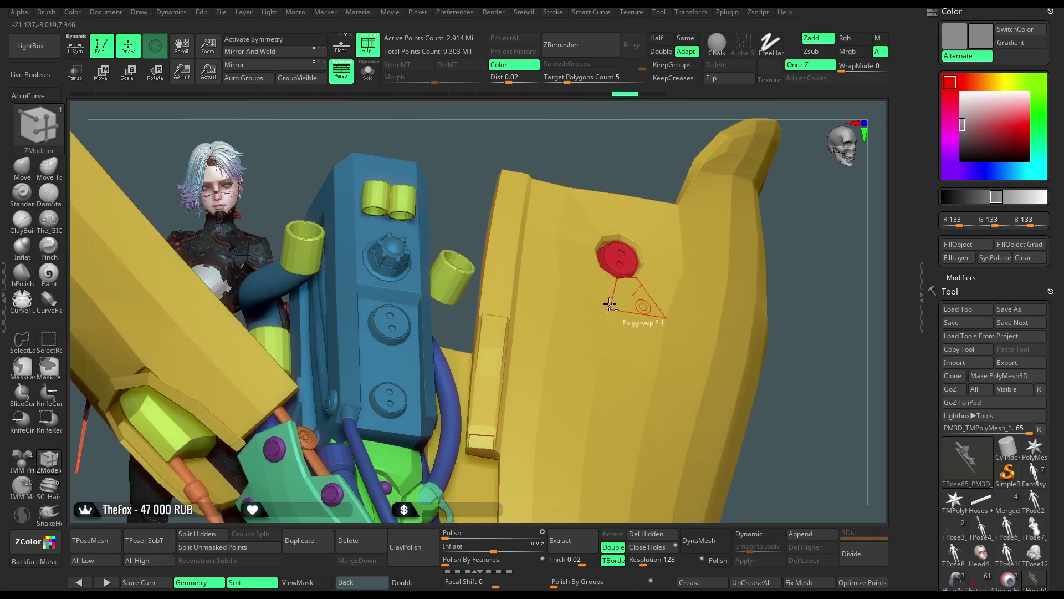
pyautogui.click(452, 287)
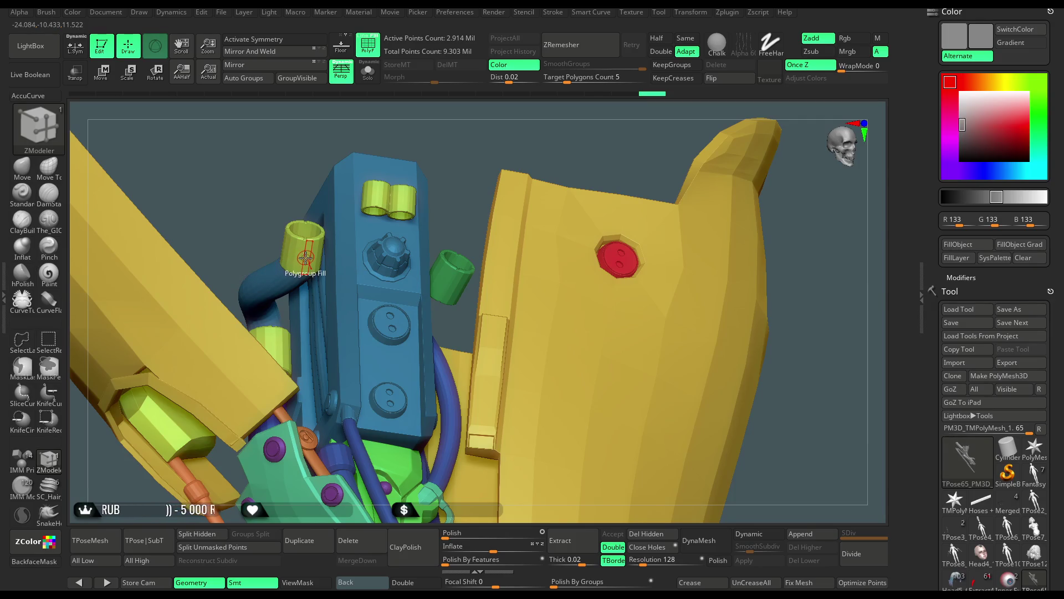
# Fill both yellow cylinders on the blue block into the green polygroup
pyautogui.moveTo(451, 139); pyautogui.dragTo(460, 246)
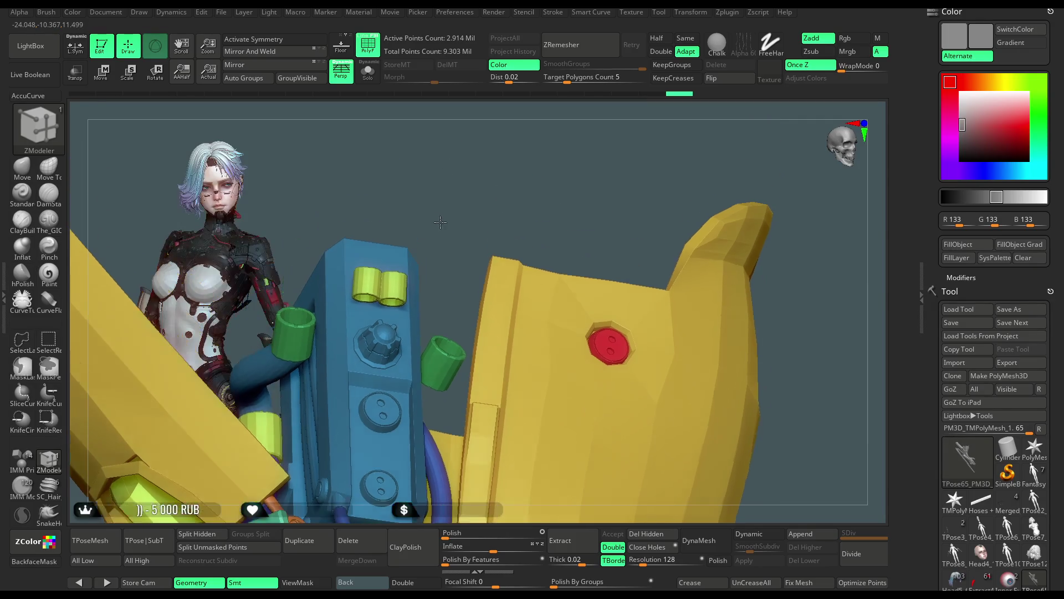
pyautogui.moveTo(459, 246); pyautogui.dragTo(445, 240, button='right')
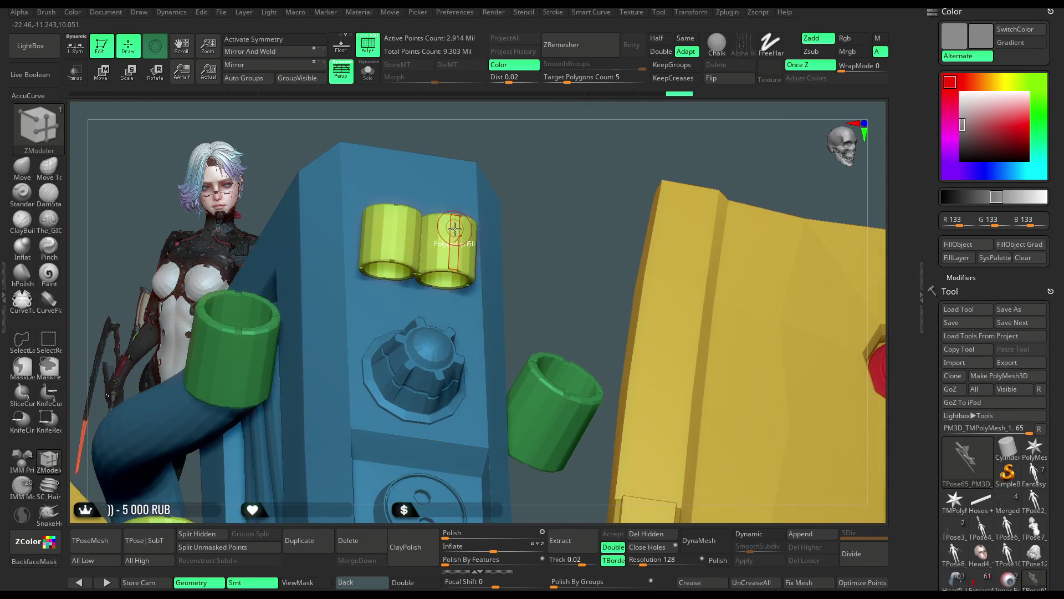
pyautogui.click(445, 240)
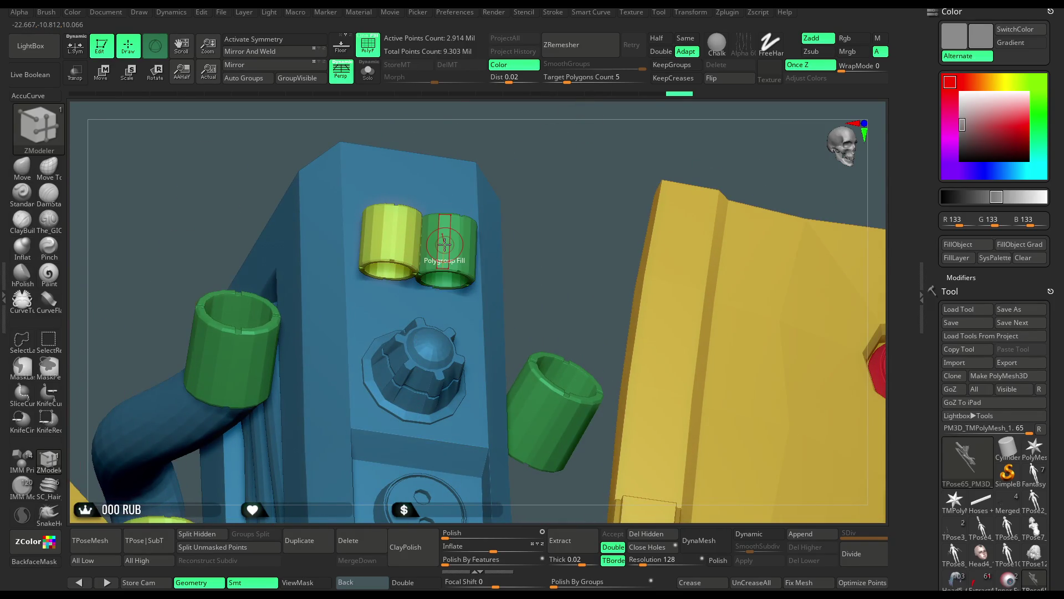
pyautogui.click(388, 236)
pyautogui.moveTo(522, 220); pyautogui.dragTo(65, 344)
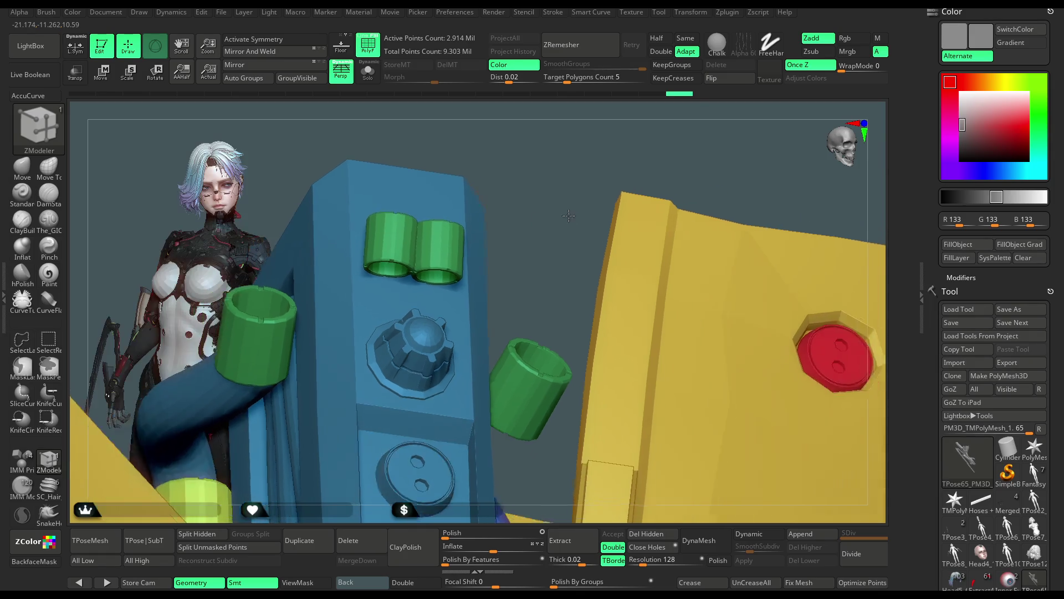
pyautogui.hotkey('ctrl', 'shift')
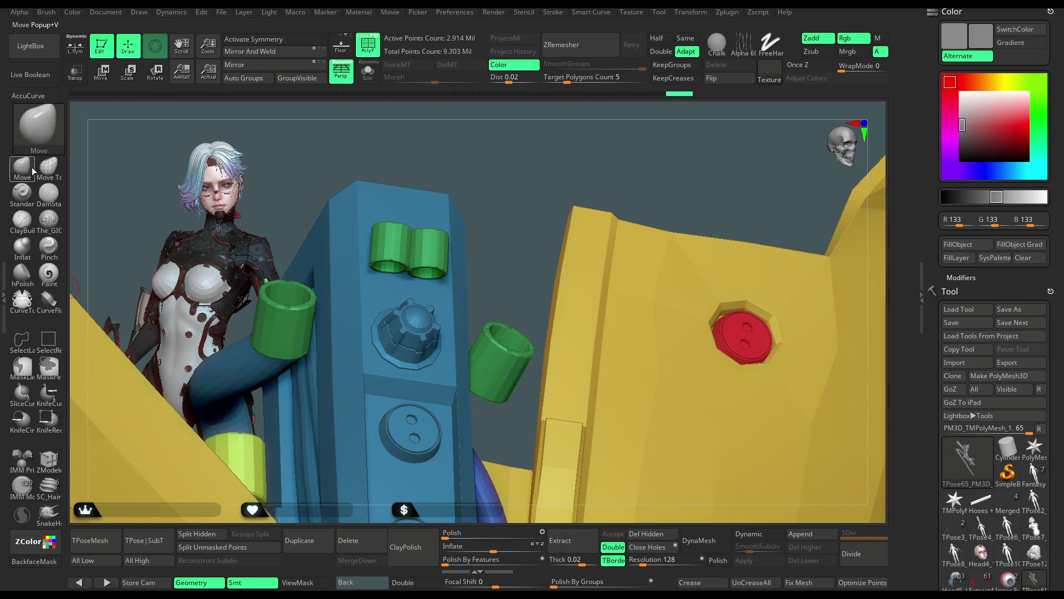
# Hide the green cylinders, mask the arm, unhide the body and bring up the Transpose gizmo
pyautogui.keyDown('ctrl'); pyautogui.keyDown('alt'); pyautogui.keyDown('shift'); pyautogui.click(509, 326); pyautogui.keyUp('shift'); pyautogui.keyUp('alt'); pyautogui.keyUp('ctrl')
pyautogui.moveTo(511, 274)
pyautogui.mouseDown()
pyautogui.moveTo(529, 136)
pyautogui.moveTo(549, 210)
pyautogui.mouseUp()
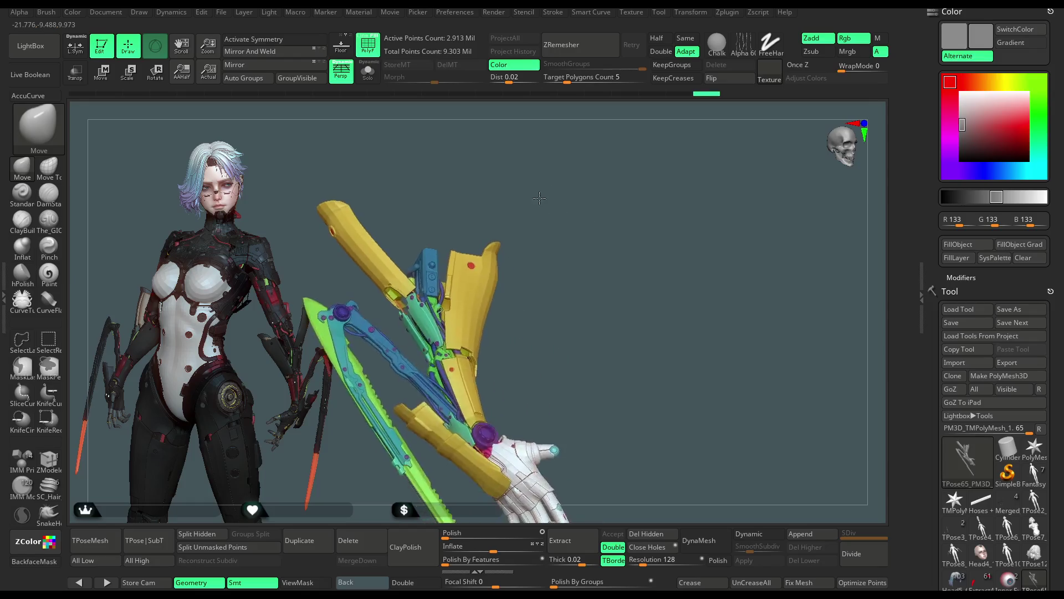
pyautogui.keyDown('ctrl'); pyautogui.click(535, 224); pyautogui.keyUp('ctrl')
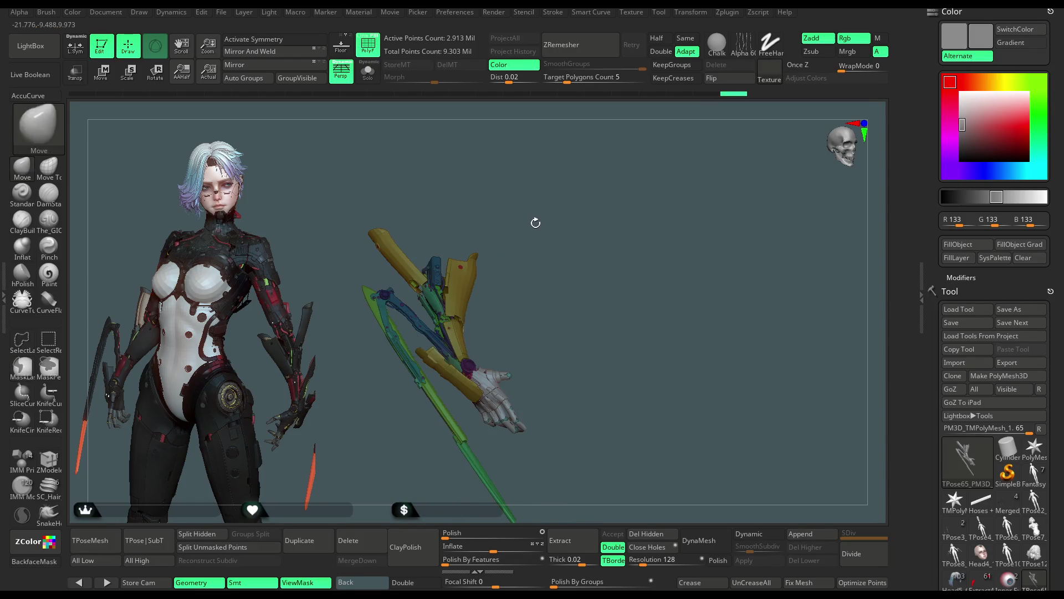
pyautogui.keyDown('ctrl'); pyautogui.keyDown('shift'); pyautogui.click(529, 223); pyautogui.keyUp('shift'); pyautogui.keyUp('ctrl')
pyautogui.moveTo(529, 224); pyautogui.dragTo(574, 169)
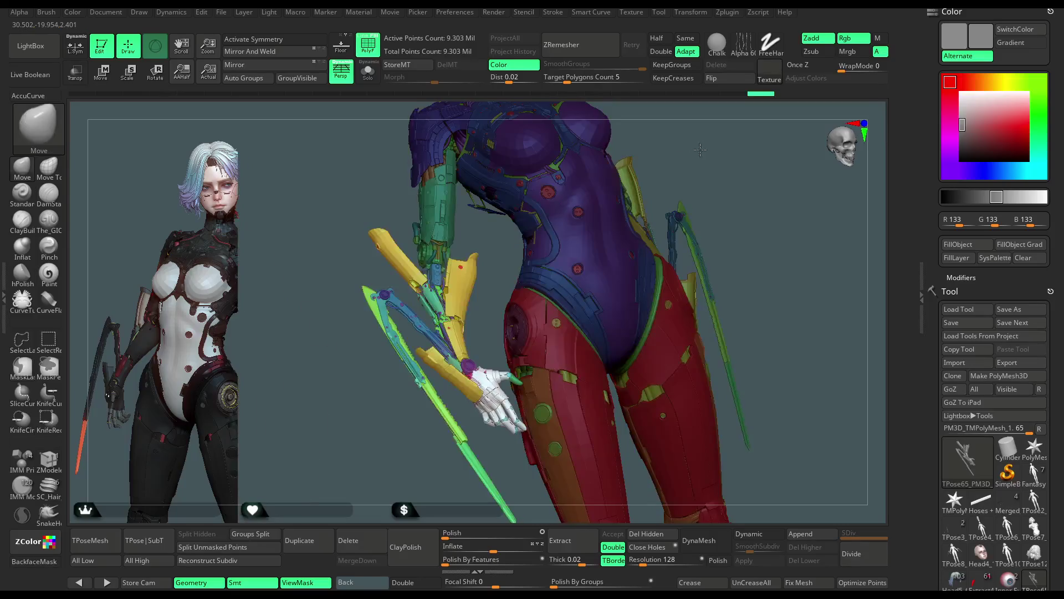
pyautogui.press('w')
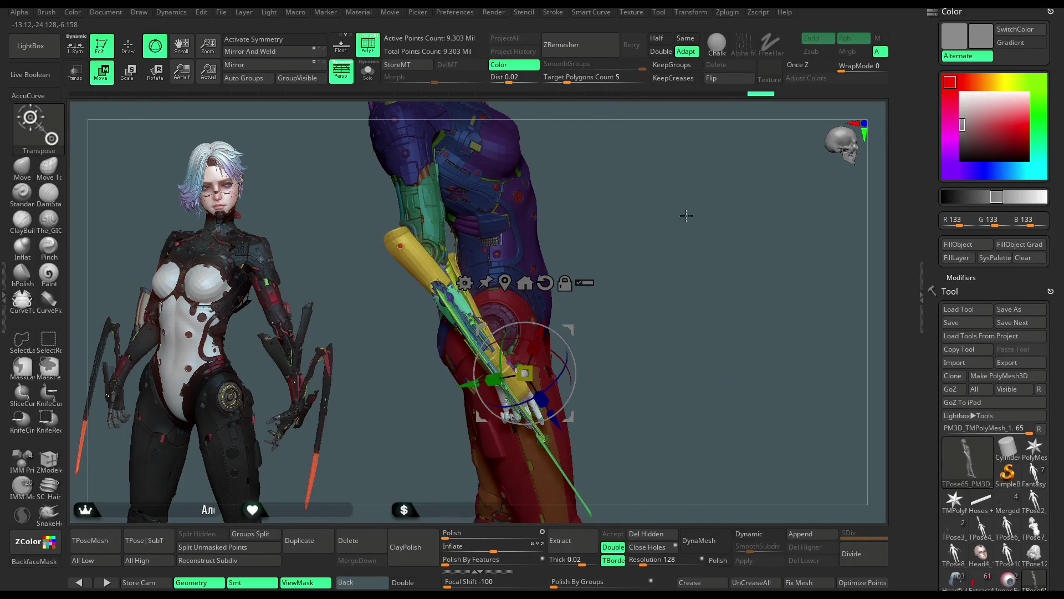
# Place the gizmo on the arm and move the forearm and blade beside the figure
pyautogui.keyDown('alt'); pyautogui.moveTo(686, 215); pyautogui.dragTo(483, 260); pyautogui.keyUp('alt')
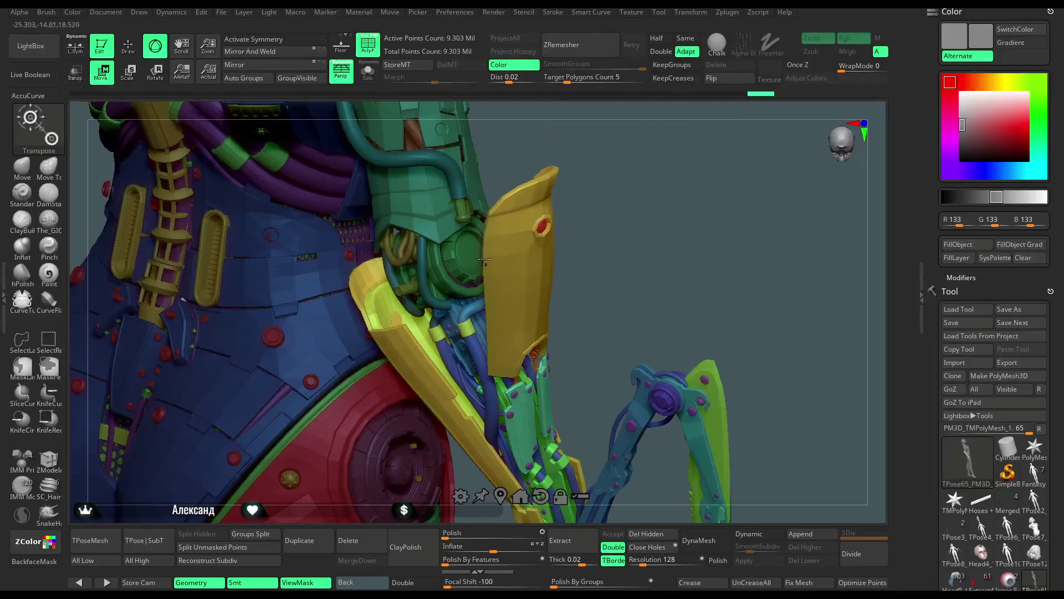
pyautogui.keyDown('alt'); pyautogui.click(471, 253); pyautogui.keyUp('alt')
pyautogui.moveTo(587, 201)
pyautogui.mouseDown()
pyautogui.moveTo(538, 243)
pyautogui.moveTo(449, 362)
pyautogui.moveTo(454, 387)
pyautogui.mouseUp()
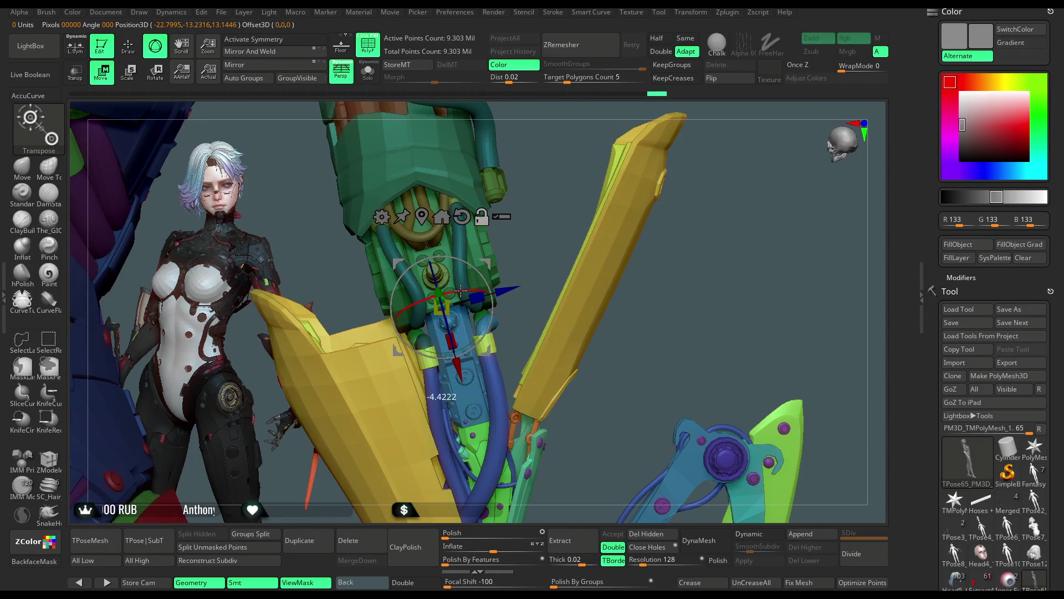
pyautogui.moveTo(470, 305)
pyautogui.mouseDown()
pyautogui.moveTo(546, 213)
pyautogui.moveTo(509, 179)
pyautogui.moveTo(437, 341)
pyautogui.moveTo(372, 249)
pyautogui.moveTo(367, 277)
pyautogui.mouseUp()
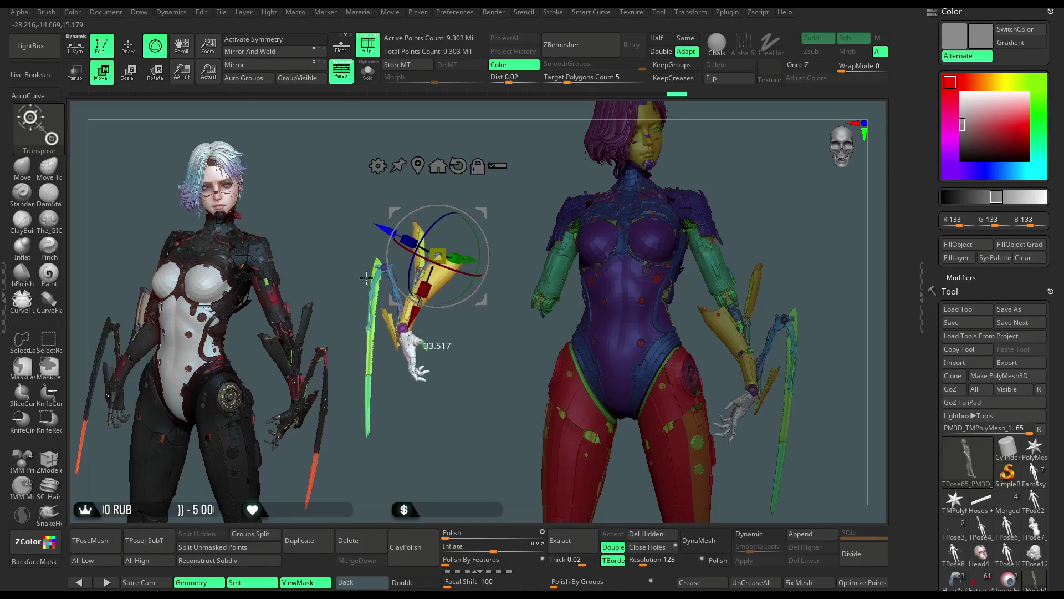
pyautogui.moveTo(366, 277); pyautogui.dragTo(499, 308)
# Rotate the forearm and blade downward below the elbow, then leave gizmo mode
pyautogui.moveTo(390, 366)
pyautogui.mouseDown()
pyautogui.moveTo(453, 368)
pyautogui.moveTo(561, 337)
pyautogui.mouseUp()
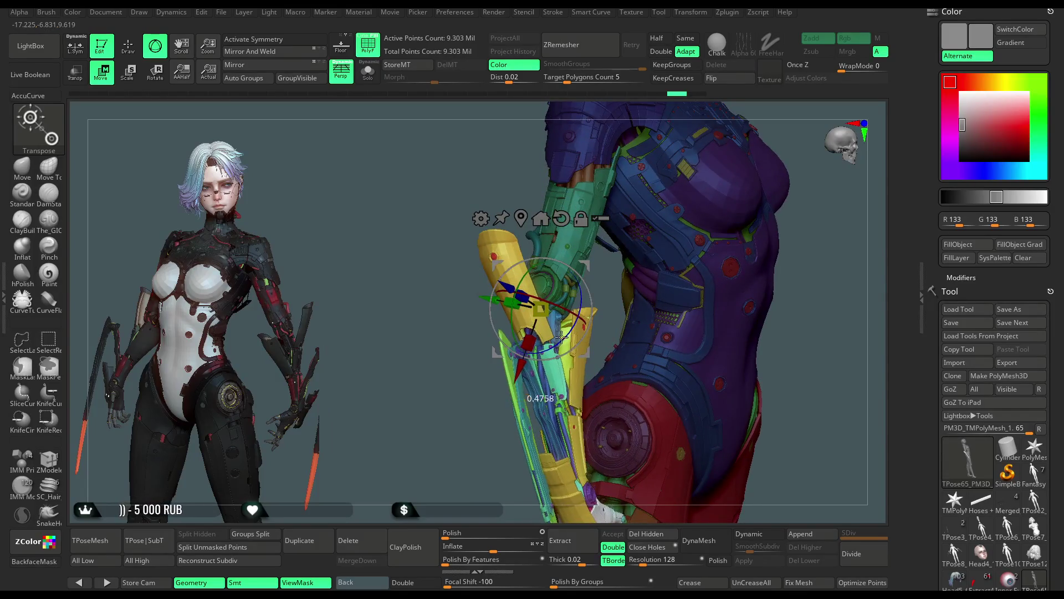
pyautogui.moveTo(562, 336)
pyautogui.mouseDown()
pyautogui.moveTo(803, 262)
pyautogui.moveTo(730, 180)
pyautogui.moveTo(699, 246)
pyautogui.moveTo(625, 252)
pyautogui.moveTo(568, 237)
pyautogui.moveTo(724, 175)
pyautogui.mouseUp()
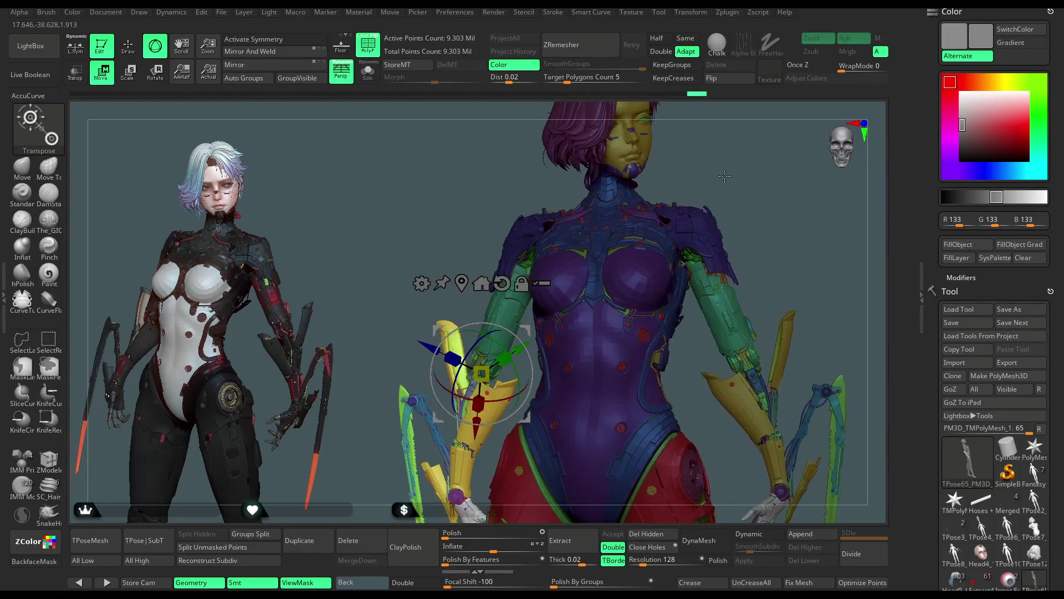
pyautogui.moveTo(724, 176)
pyautogui.mouseDown()
pyautogui.moveTo(749, 180)
pyautogui.moveTo(646, 266)
pyautogui.mouseUp()
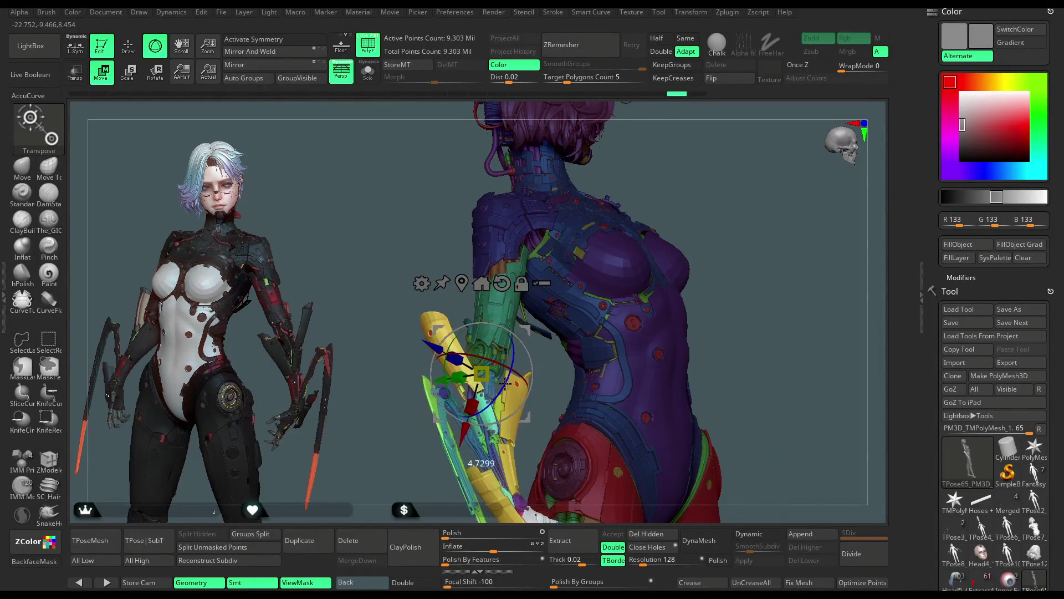
pyautogui.moveTo(751, 244)
pyautogui.mouseDown()
pyautogui.moveTo(712, 219)
pyautogui.moveTo(734, 186)
pyautogui.moveTo(596, 320)
pyautogui.moveTo(543, 301)
pyautogui.mouseUp()
pyautogui.press('q')
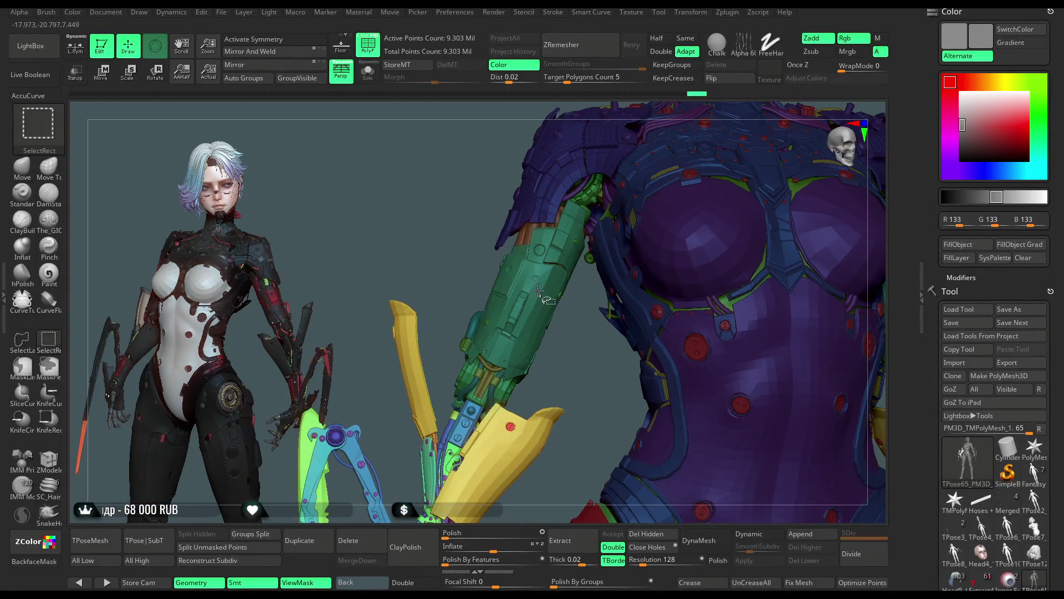
# Isolate the green arm piece, unhide everything, then hide the brown upper-arm piece
pyautogui.keyDown('ctrl'); pyautogui.keyDown('shift'); pyautogui.click(545, 299); pyautogui.keyUp('shift'); pyautogui.keyUp('ctrl')
pyautogui.keyDown('ctrl'); pyautogui.keyDown('shift'); pyautogui.click(539, 306); pyautogui.keyUp('shift'); pyautogui.keyUp('ctrl')
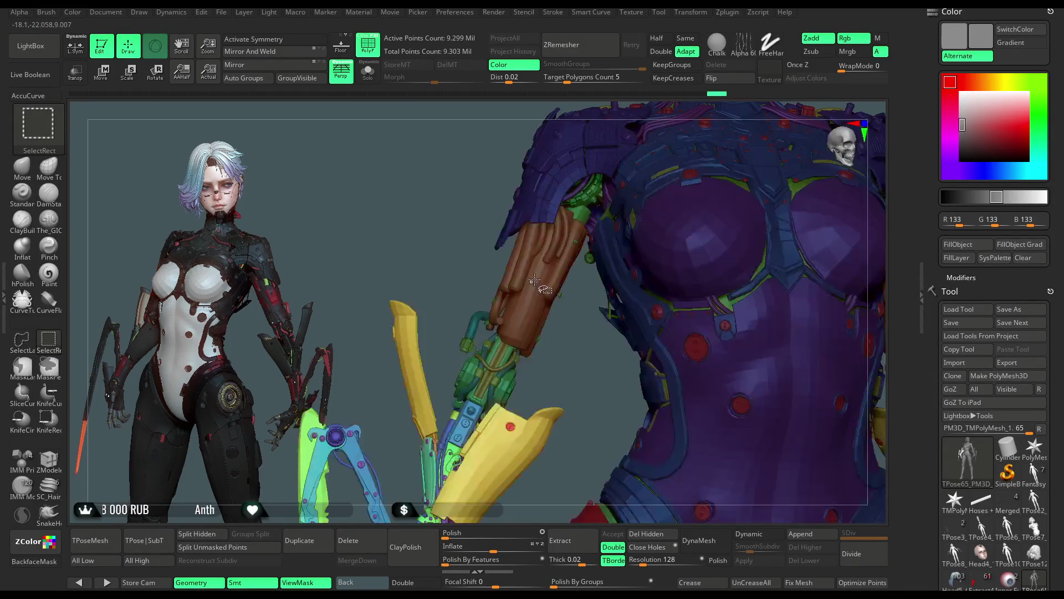
pyautogui.keyDown('ctrl'); pyautogui.keyDown('alt'); pyautogui.keyDown('shift'); pyautogui.click(537, 280); pyautogui.keyUp('shift'); pyautogui.keyUp('alt'); pyautogui.keyUp('ctrl')
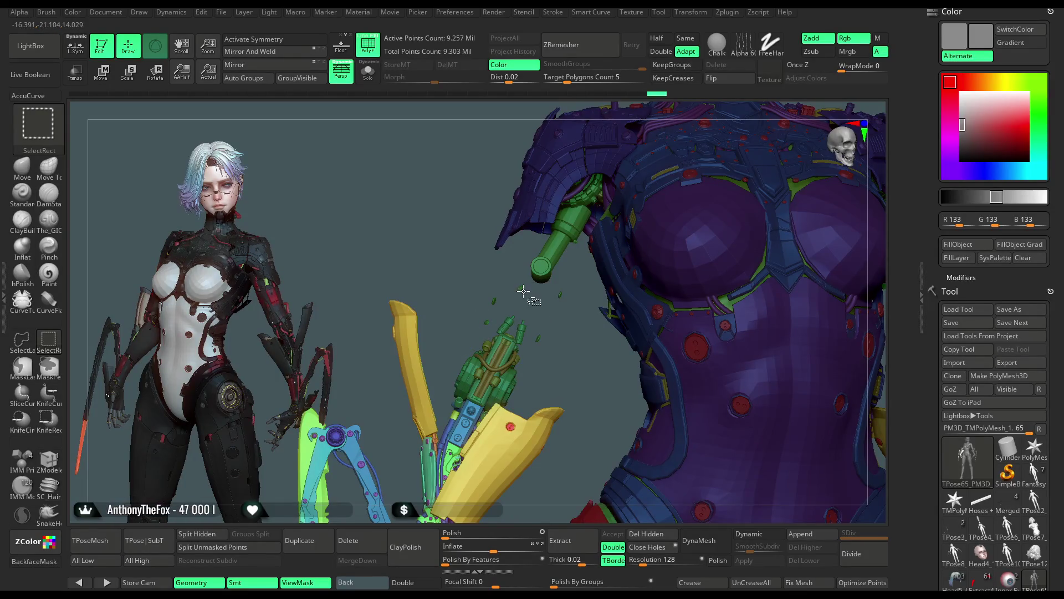
pyautogui.keyDown('alt'); pyautogui.moveTo(541, 341); pyautogui.dragTo(367, 311); pyautogui.keyUp('alt')
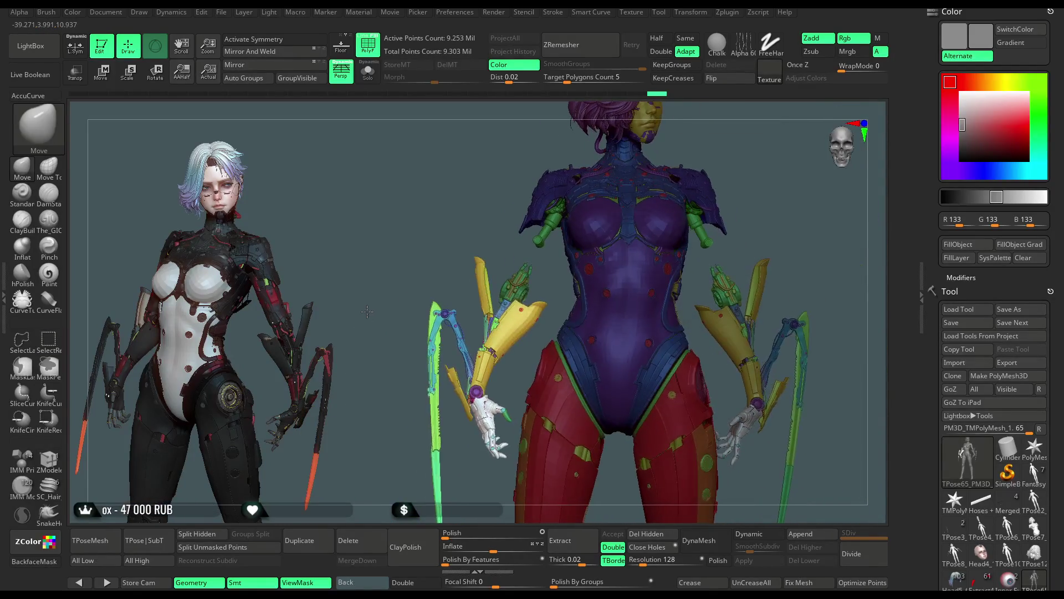
# Box-select over the yellow arm and bring its hidden geometry back
pyautogui.hotkey('ctrl', 'shift')
pyautogui.keyDown('ctrl'); pyautogui.keyDown('shift'); pyautogui.moveTo(553, 301); pyautogui.dragTo(493, 354); pyautogui.keyUp('shift'); pyautogui.keyUp('ctrl')
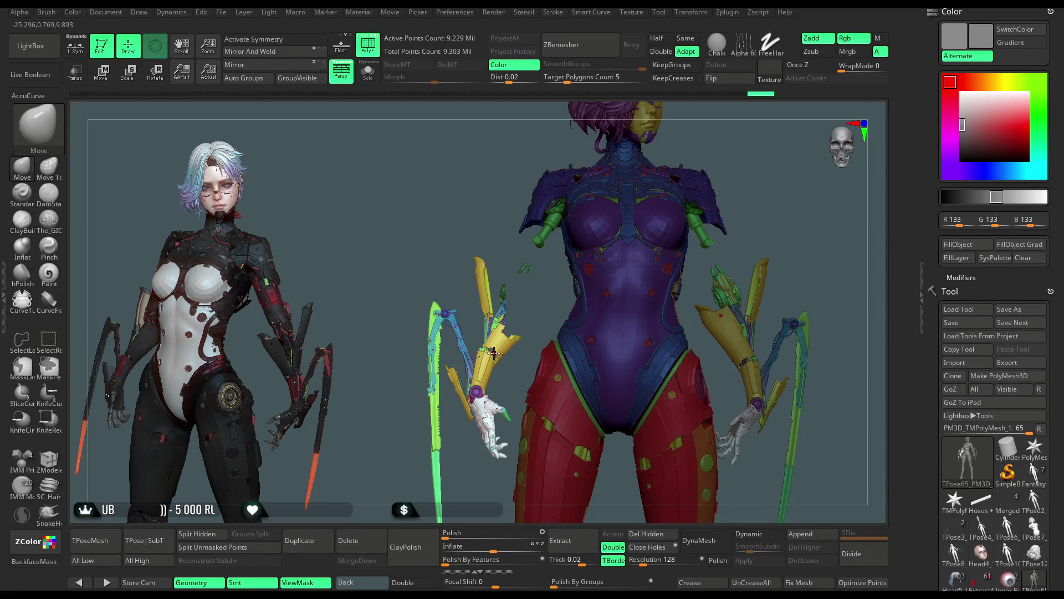
pyautogui.keyDown('ctrl'); pyautogui.keyDown('shift'); pyautogui.click(485, 347); pyautogui.keyUp('shift'); pyautogui.keyUp('ctrl')
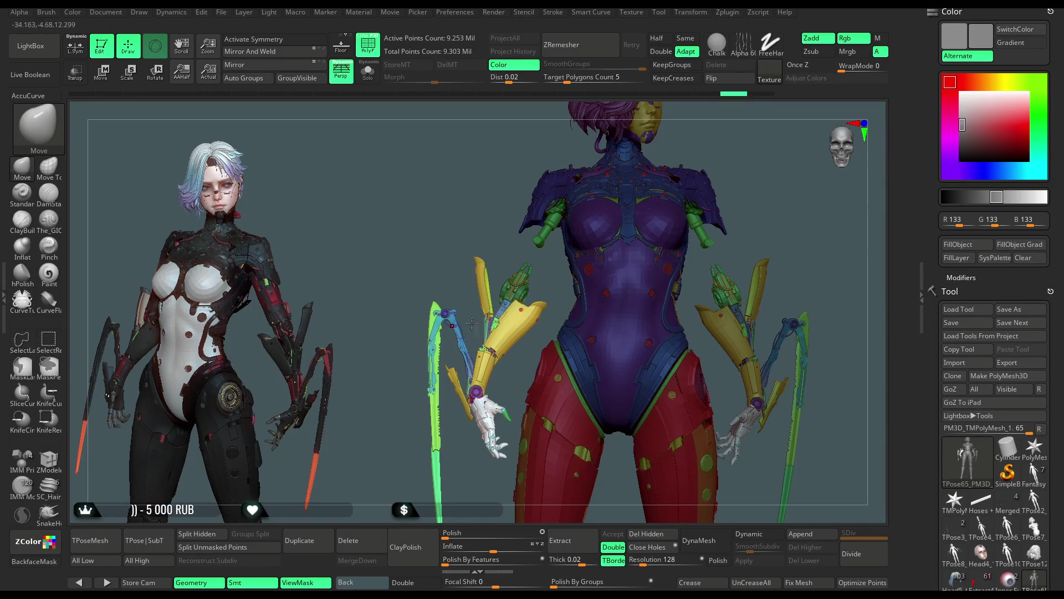
pyautogui.hotkey('ctrl', 'shift')
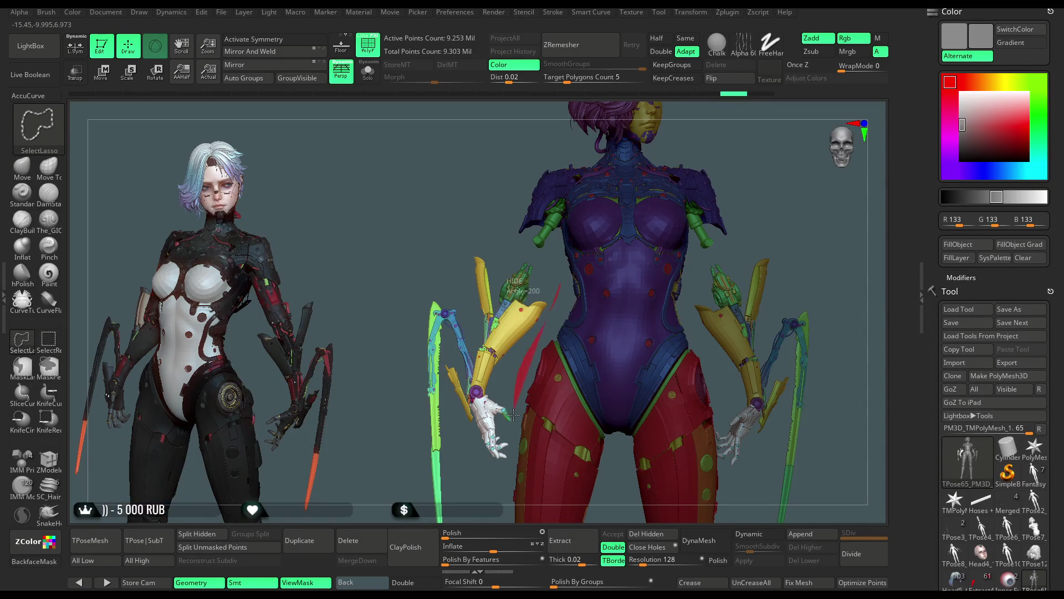
# Lasso-hide the left arm, then invert visibility to isolate the green shoulder arm pieces
pyautogui.keyDown('ctrl'); pyautogui.keyDown('shift'); pyautogui.moveTo(513, 448); pyautogui.dragTo(487, 235); pyautogui.keyUp('shift'); pyautogui.keyUp('ctrl')
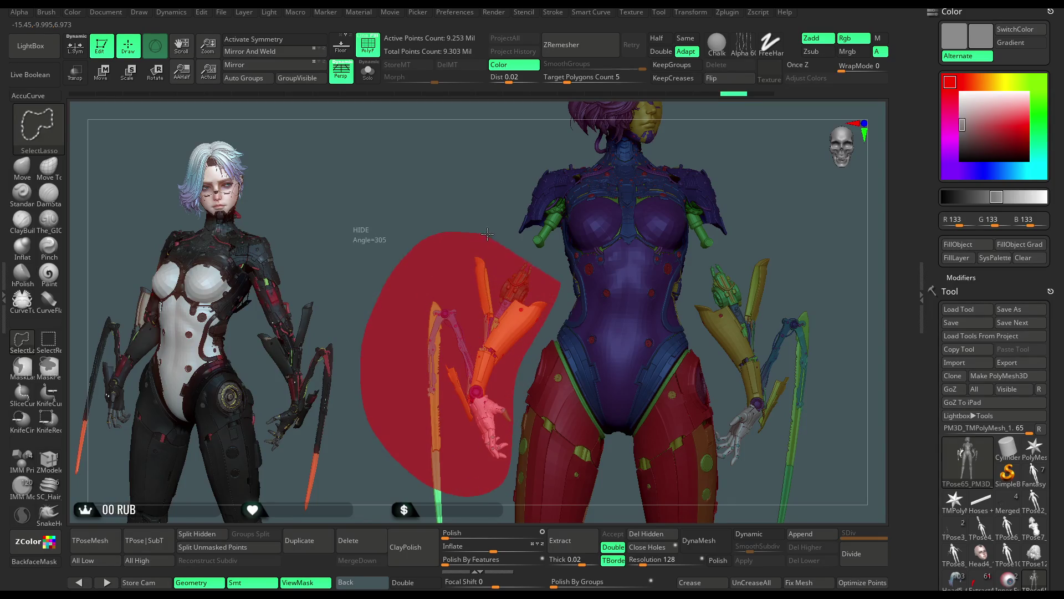
pyautogui.moveTo(504, 309)
pyautogui.keyDown('ctrl'); pyautogui.keyDown('shift'); pyautogui.mouseDown()
pyautogui.moveTo(474, 364)
pyautogui.moveTo(403, 314)
pyautogui.moveTo(420, 332)
pyautogui.moveTo(430, 451)
pyautogui.mouseUp(); pyautogui.keyUp('shift'); pyautogui.keyUp('ctrl')
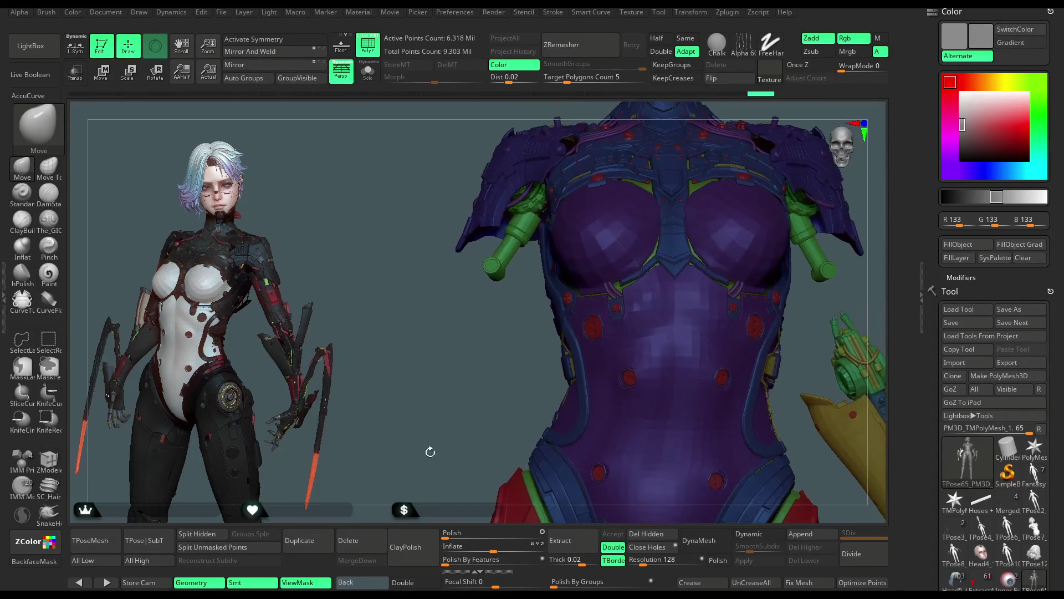
pyautogui.click(58, 349)
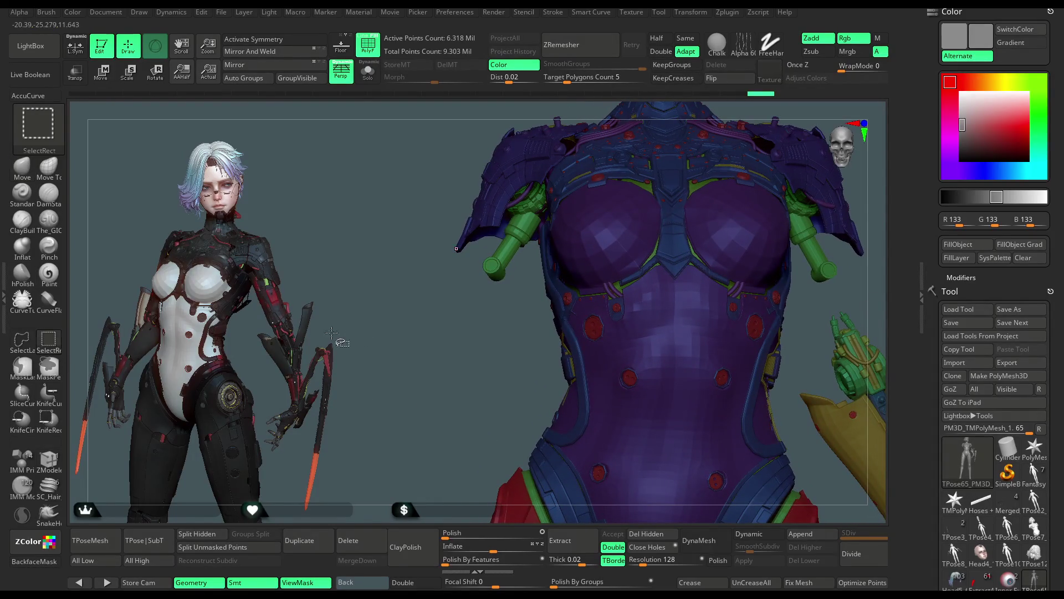
pyautogui.keyDown('ctrl'); pyautogui.keyDown('alt'); pyautogui.keyDown('shift'); pyautogui.click(494, 267); pyautogui.keyUp('shift'); pyautogui.keyUp('alt'); pyautogui.keyUp('ctrl')
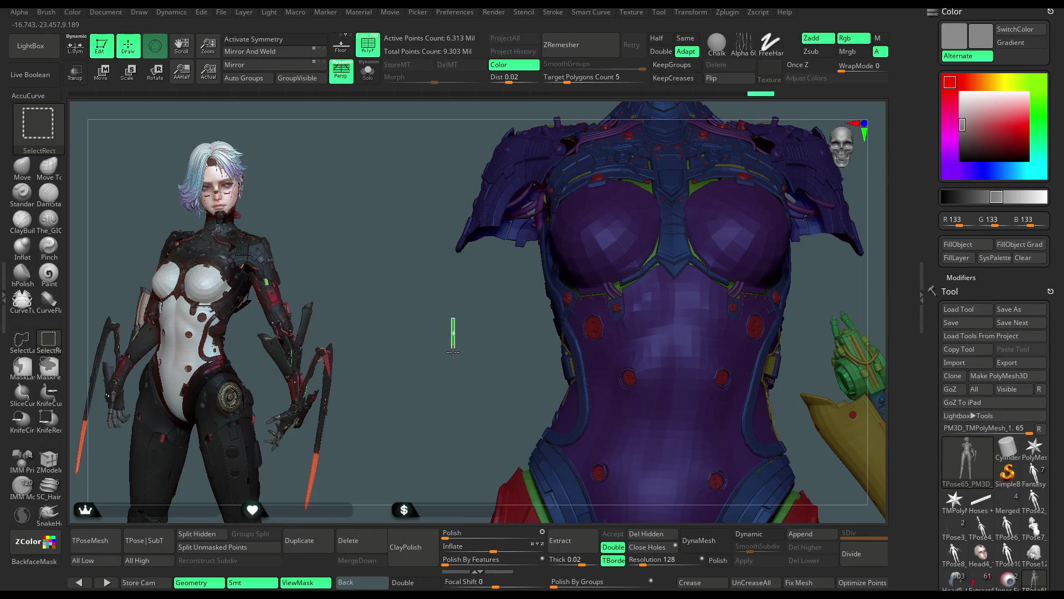
pyautogui.keyDown('ctrl'); pyautogui.keyDown('shift'); pyautogui.click(453, 349); pyautogui.keyUp('shift'); pyautogui.keyUp('ctrl')
pyautogui.moveTo(466, 350)
pyautogui.mouseDown()
pyautogui.moveTo(540, 358)
pyautogui.moveTo(626, 348)
pyautogui.mouseUp()
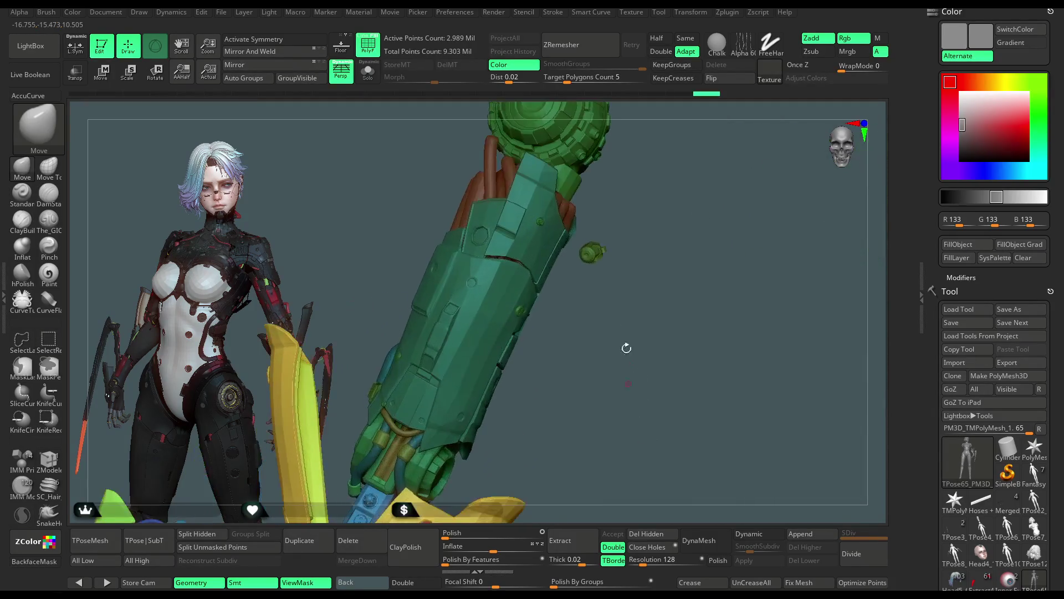
# Invert visibility to show the arm parts and lasso-hide the small green piece beside it
pyautogui.hotkey('ctrl', 'shift')
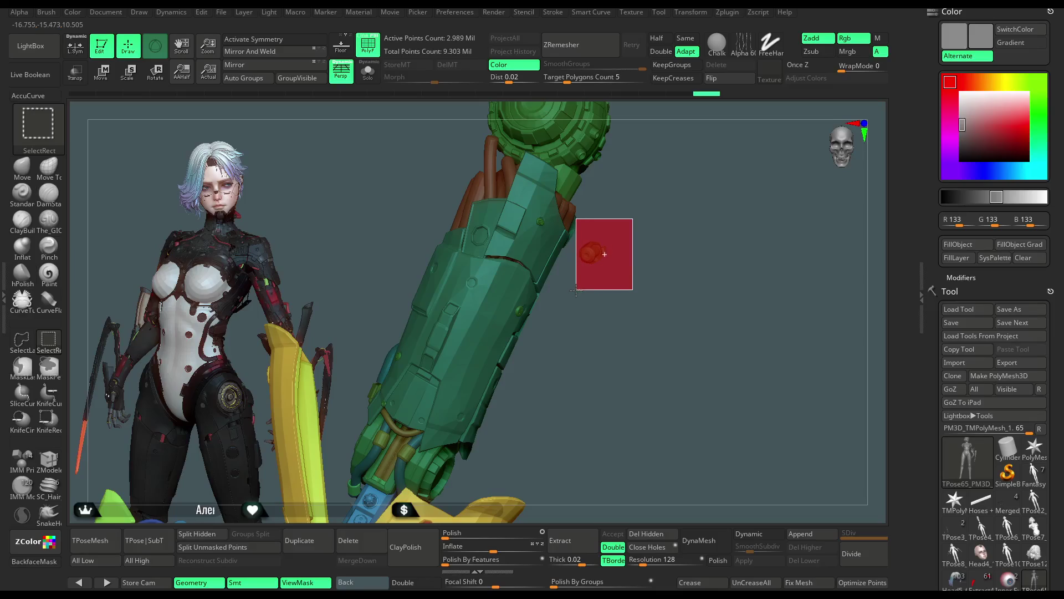
pyautogui.keyDown('ctrl'); pyautogui.keyDown('shift'); pyautogui.moveTo(581, 243); pyautogui.dragTo(622, 292); pyautogui.keyUp('shift'); pyautogui.keyUp('ctrl')
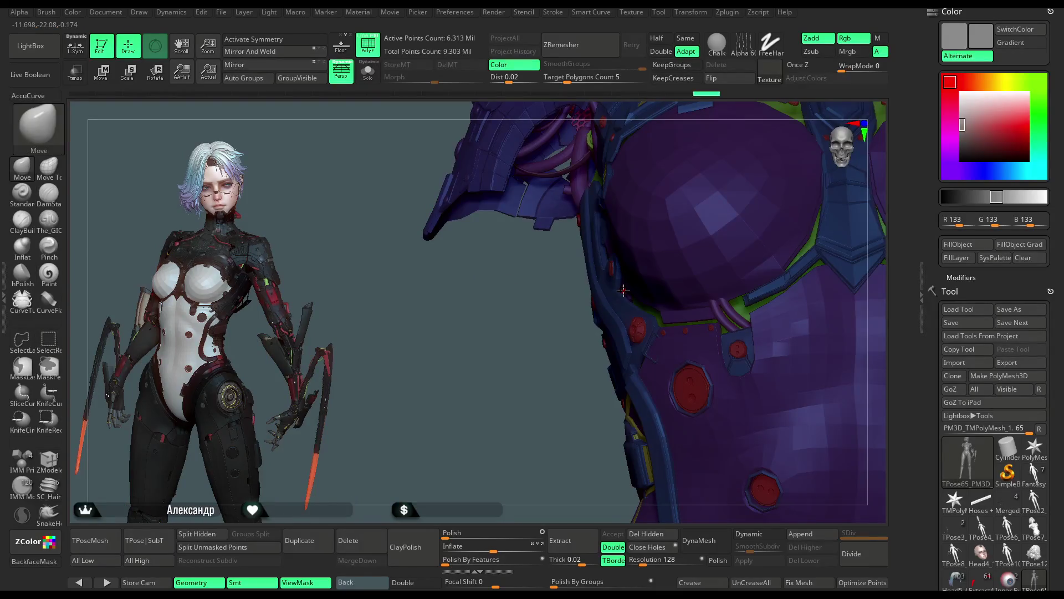
pyautogui.keyDown('ctrl'); pyautogui.keyDown('shift'); pyautogui.click(620, 295); pyautogui.keyUp('shift'); pyautogui.keyUp('ctrl')
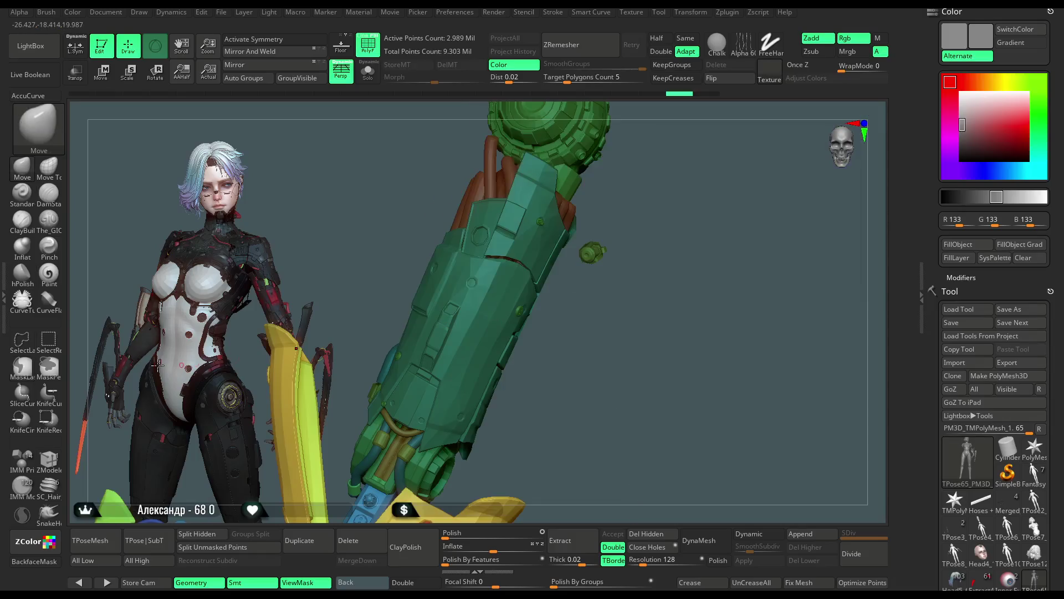
pyautogui.click(28, 345)
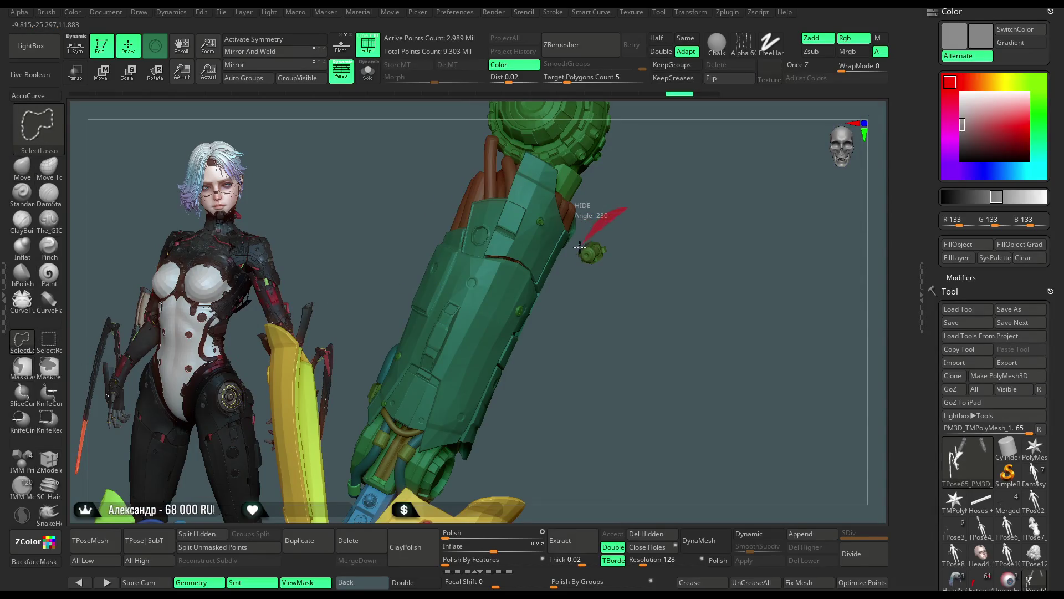
pyautogui.keyDown('ctrl'); pyautogui.keyDown('shift'); pyautogui.moveTo(580, 248); pyautogui.dragTo(673, 281); pyautogui.keyUp('shift'); pyautogui.keyUp('ctrl')
pyautogui.keyDown('ctrl'); pyautogui.keyDown('shift'); pyautogui.click(610, 233); pyautogui.keyUp('shift'); pyautogui.keyUp('ctrl')
pyautogui.keyDown('ctrl'); pyautogui.keyDown('shift'); pyautogui.moveTo(610, 217); pyautogui.dragTo(605, 214); pyautogui.keyUp('shift'); pyautogui.keyUp('ctrl')
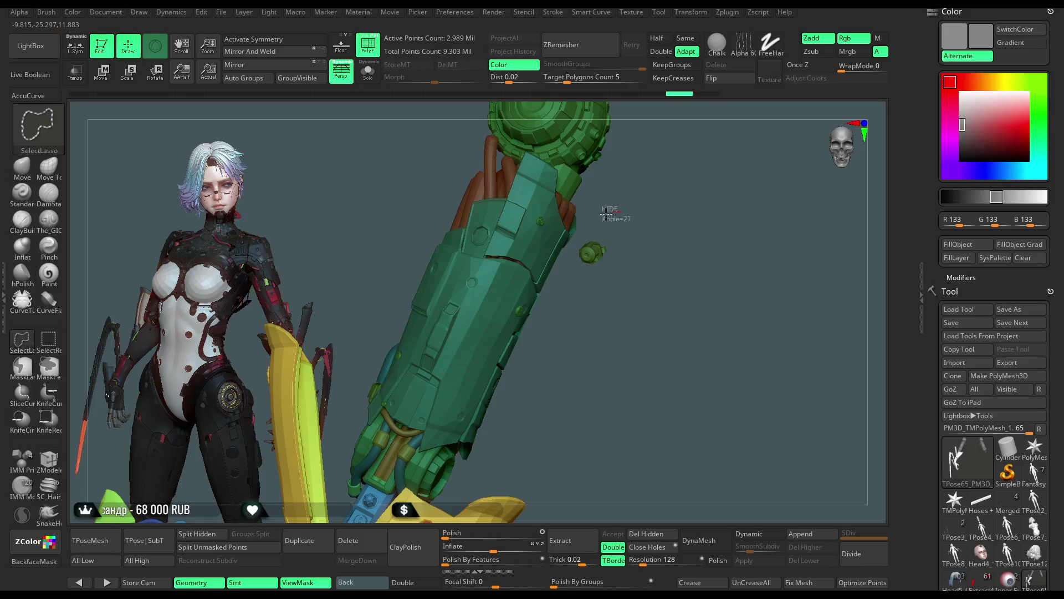
# Hide the right arm and mask the isolated arm with MaskLasso
pyautogui.moveTo(574, 246)
pyautogui.keyDown('ctrl'); pyautogui.keyDown('shift'); pyautogui.mouseDown()
pyautogui.moveTo(661, 310)
pyautogui.moveTo(591, 349)
pyautogui.mouseUp(); pyautogui.keyUp('shift'); pyautogui.keyUp('ctrl')
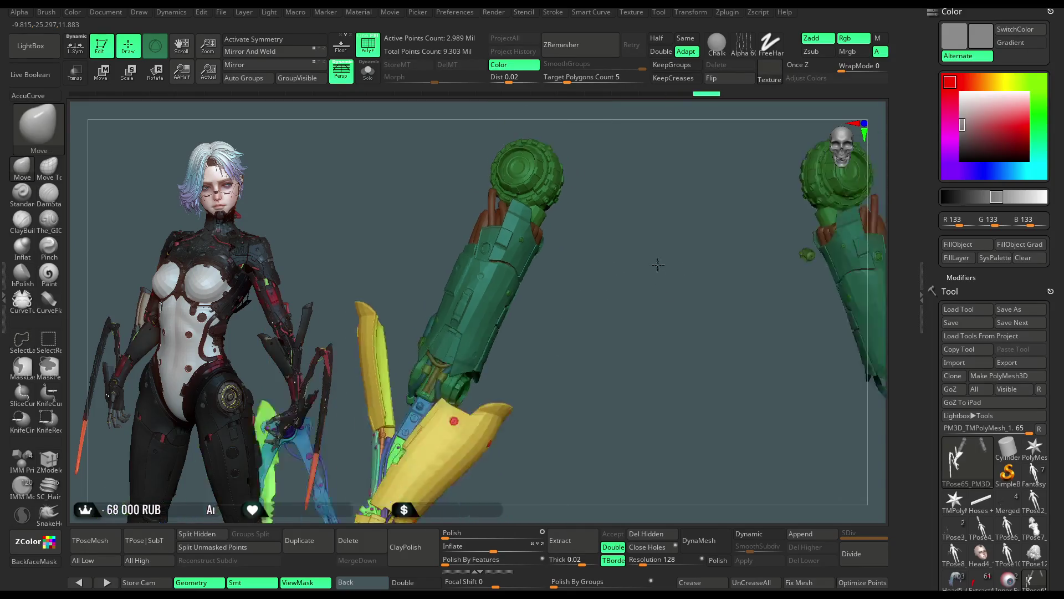
pyautogui.keyDown('ctrl'); pyautogui.keyDown('shift'); pyautogui.moveTo(703, 204); pyautogui.dragTo(746, 431); pyautogui.keyUp('shift'); pyautogui.keyUp('ctrl')
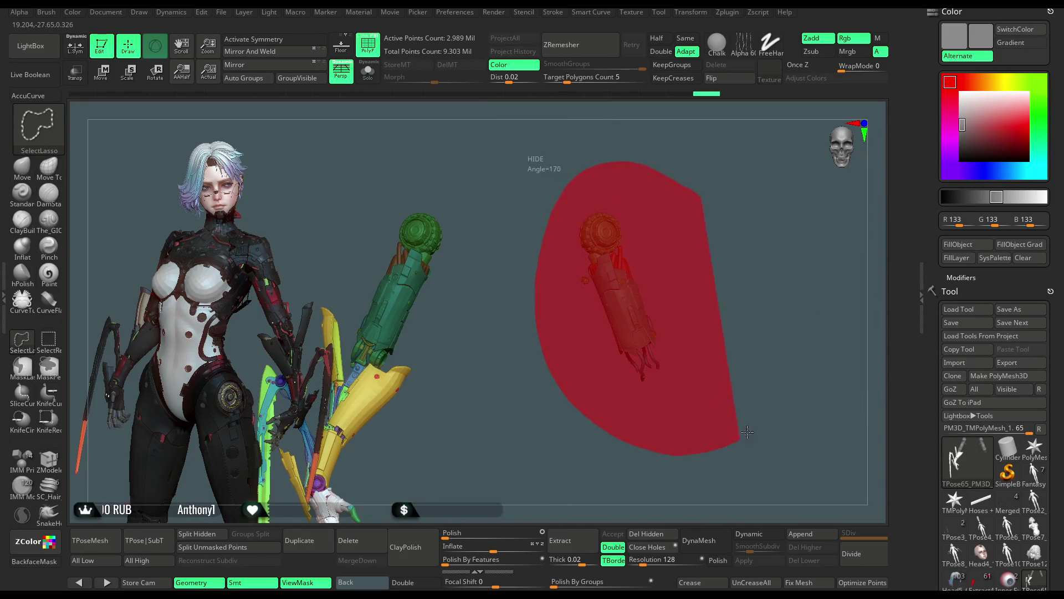
pyautogui.keyDown('ctrl'); pyautogui.keyDown('shift'); pyautogui.moveTo(487, 369); pyautogui.dragTo(591, 230); pyautogui.keyUp('shift'); pyautogui.keyUp('ctrl')
pyautogui.moveTo(595, 175)
pyautogui.keyDown('ctrl'); pyautogui.mouseDown()
pyautogui.moveTo(402, 279)
pyautogui.moveTo(608, 309)
pyautogui.moveTo(621, 373)
pyautogui.mouseUp(); pyautogui.keyUp('ctrl')
pyautogui.hotkey('ctrl', 'shift')
# Mask the whole arm, invert the mask and show all parts so only the arm stays free
pyautogui.keyDown('ctrl'); pyautogui.keyDown('shift'); pyautogui.click(614, 335); pyautogui.keyUp('shift'); pyautogui.keyUp('ctrl')
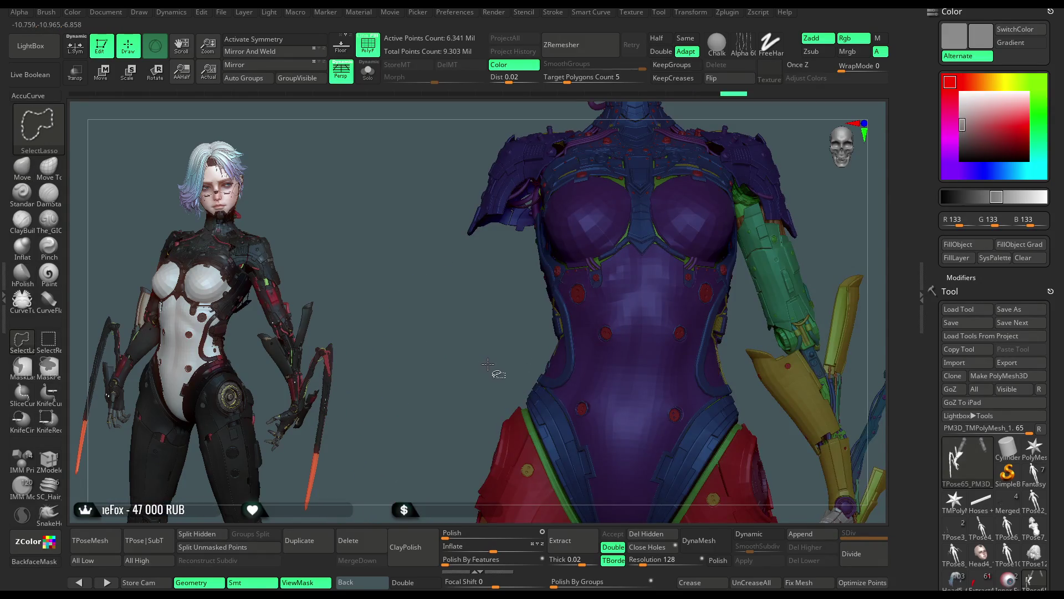
pyautogui.keyDown('ctrl'); pyautogui.keyDown('shift'); pyautogui.click(493, 380); pyautogui.keyUp('shift'); pyautogui.keyUp('ctrl')
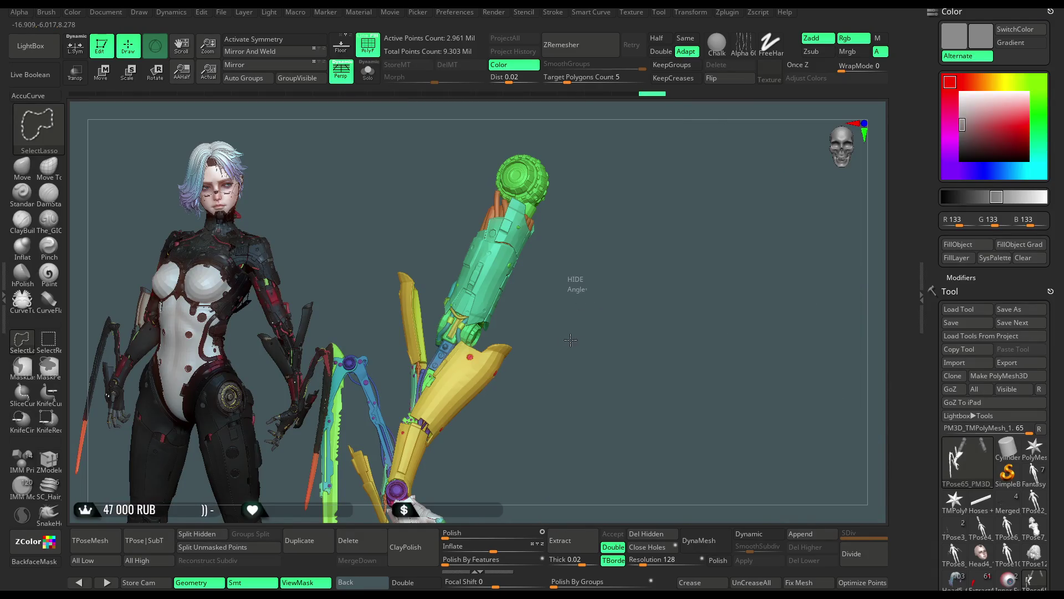
pyautogui.keyDown('ctrl'); pyautogui.keyDown('shift'); pyautogui.click(510, 356); pyautogui.keyUp('shift'); pyautogui.keyUp('ctrl')
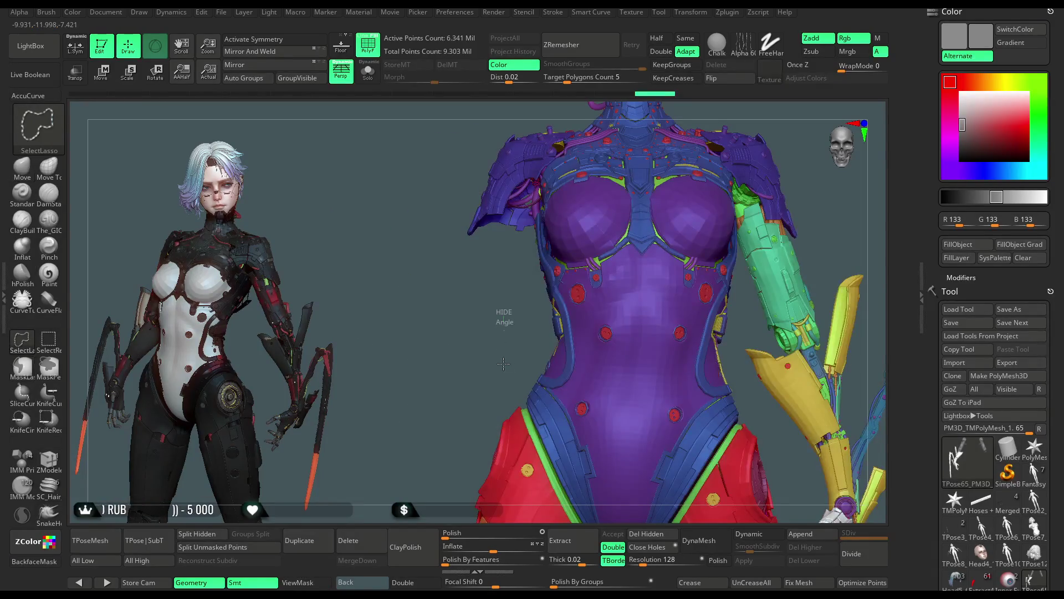
pyautogui.keyDown('ctrl'); pyautogui.keyDown('shift'); pyautogui.click(502, 354); pyautogui.keyUp('shift'); pyautogui.keyUp('ctrl')
pyautogui.keyDown('ctrl'); pyautogui.click(539, 333); pyautogui.keyUp('ctrl')
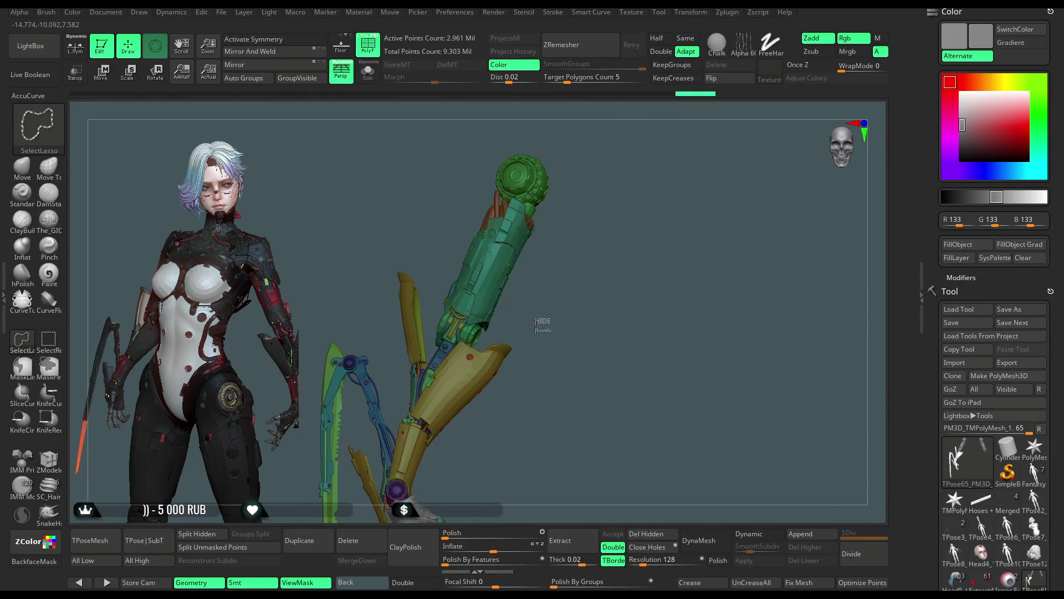
pyautogui.keyDown('ctrl'); pyautogui.keyDown('shift'); pyautogui.click(539, 325); pyautogui.keyUp('shift'); pyautogui.keyUp('ctrl')
pyautogui.moveTo(531, 340)
pyautogui.mouseDown()
pyautogui.moveTo(573, 335)
pyautogui.moveTo(644, 234)
pyautogui.mouseUp()
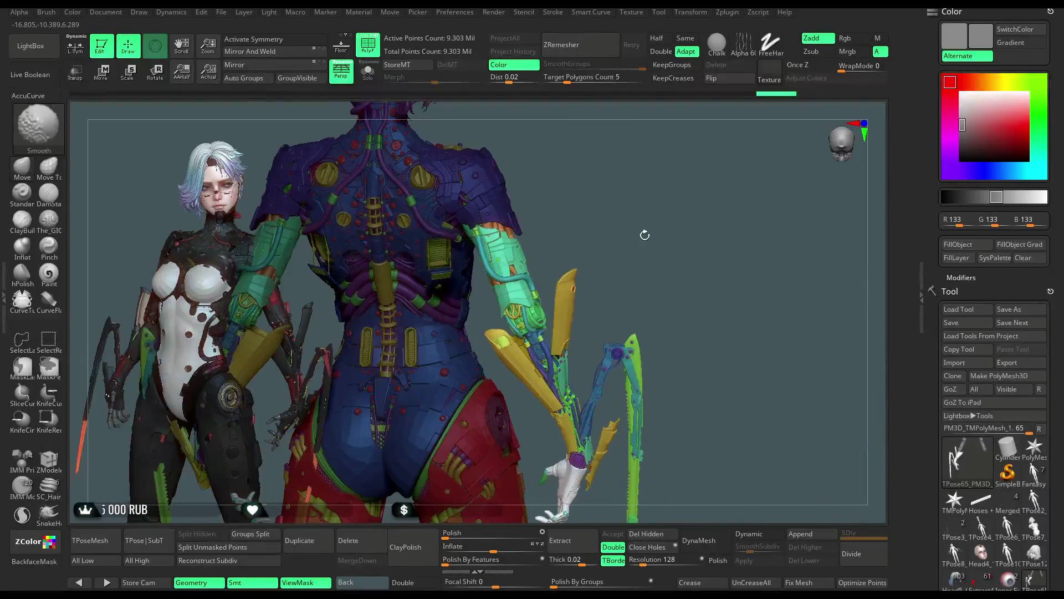
# Pivot the Transpose gizmo at the shoulder and rotate the arm down beside the torso
pyautogui.press('w')
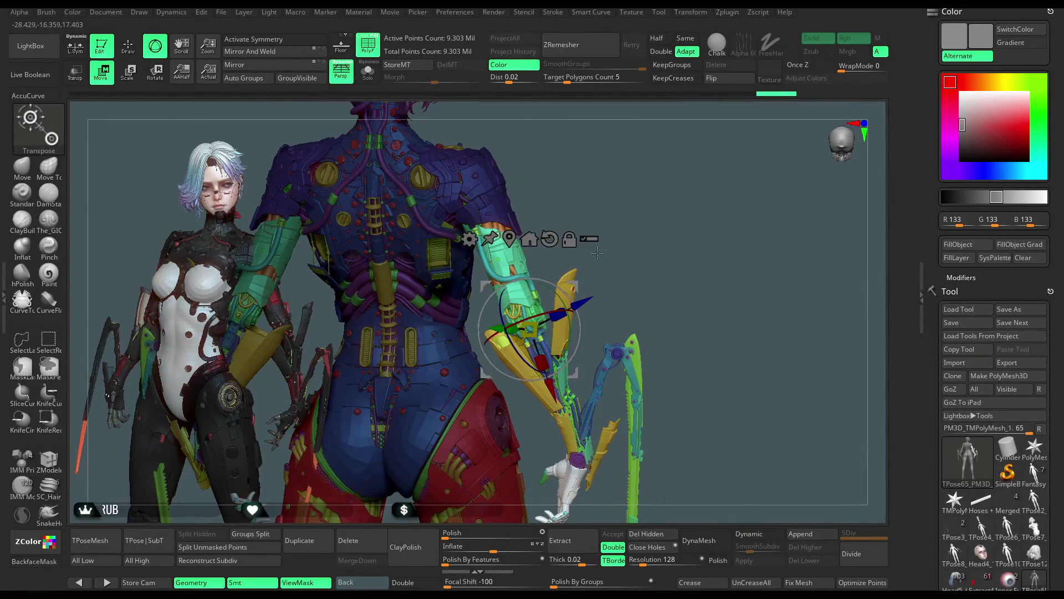
pyautogui.moveTo(597, 252)
pyautogui.mouseDown()
pyautogui.moveTo(555, 301)
pyautogui.moveTo(529, 169)
pyautogui.mouseUp()
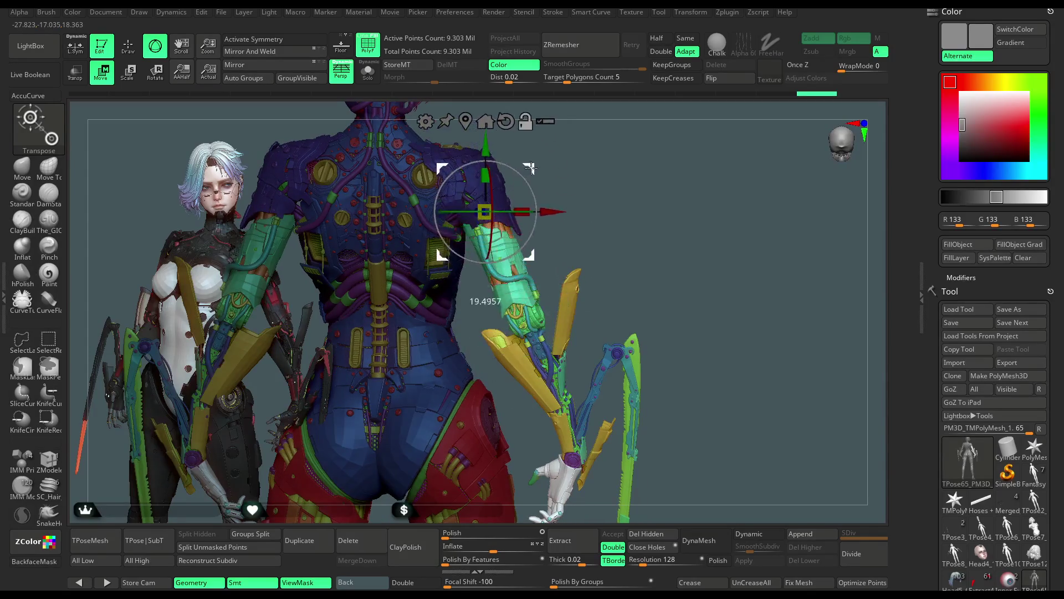
pyautogui.moveTo(533, 232); pyautogui.dragTo(527, 285)
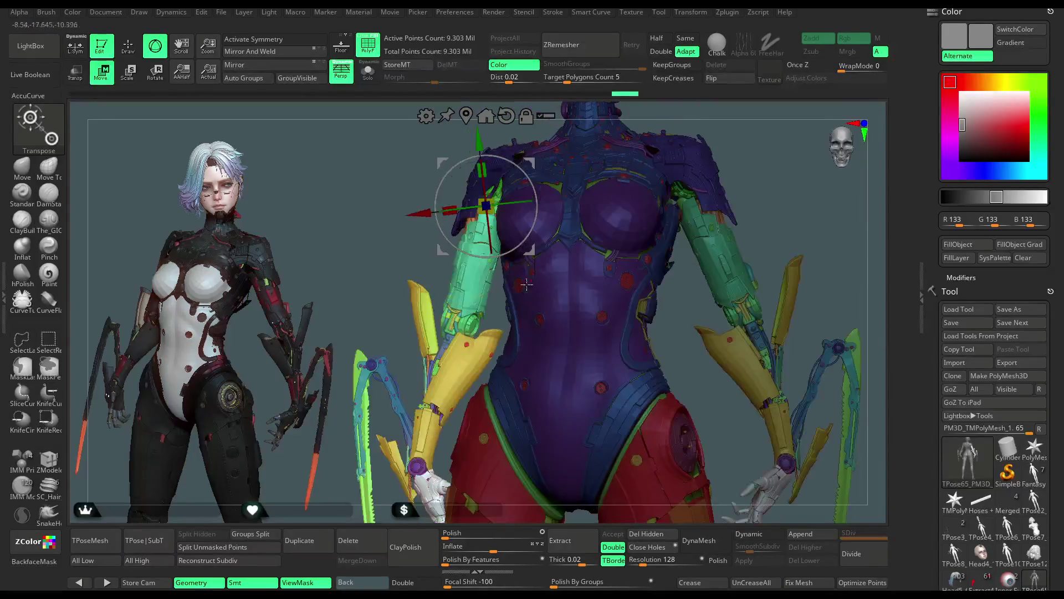
pyautogui.moveTo(426, 242)
pyautogui.mouseDown()
pyautogui.moveTo(472, 262)
pyautogui.moveTo(506, 250)
pyautogui.moveTo(572, 131)
pyautogui.moveTo(455, 184)
pyautogui.mouseUp()
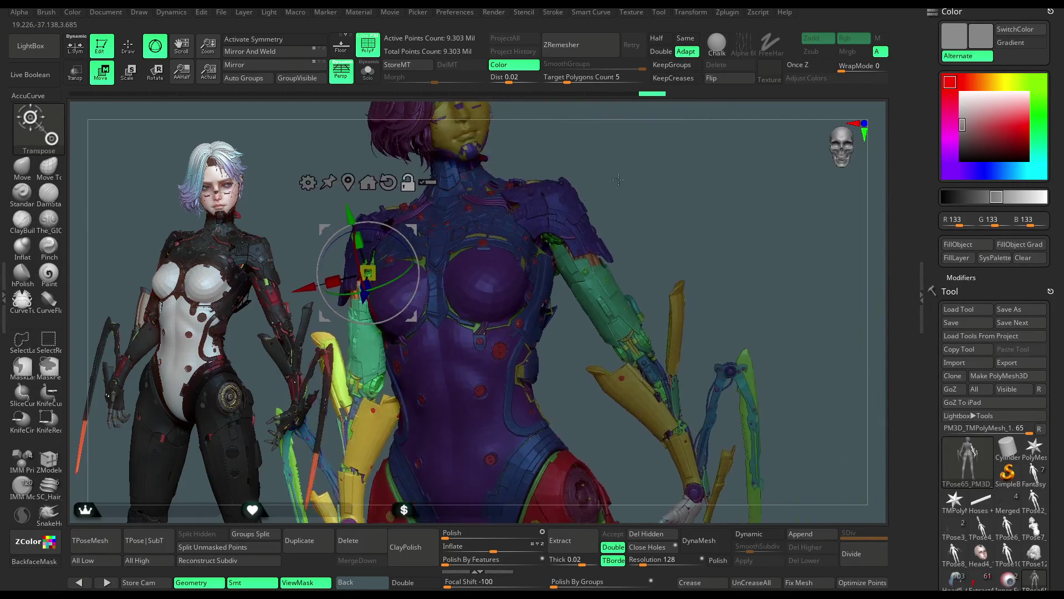
pyautogui.moveTo(615, 150)
pyautogui.mouseDown()
pyautogui.moveTo(587, 172)
pyautogui.moveTo(626, 179)
pyautogui.mouseUp()
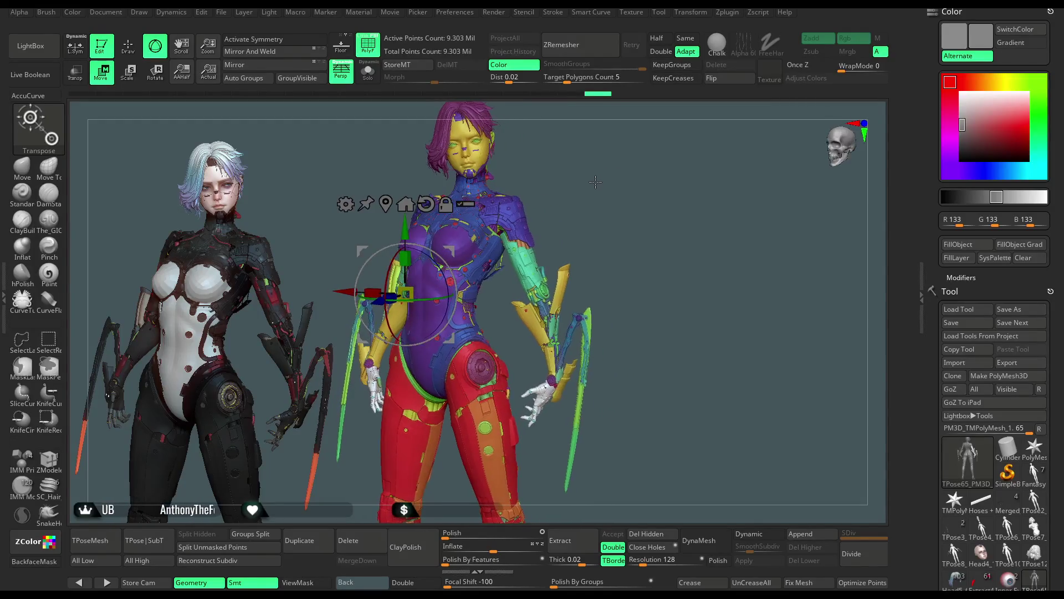
pyautogui.press('q')
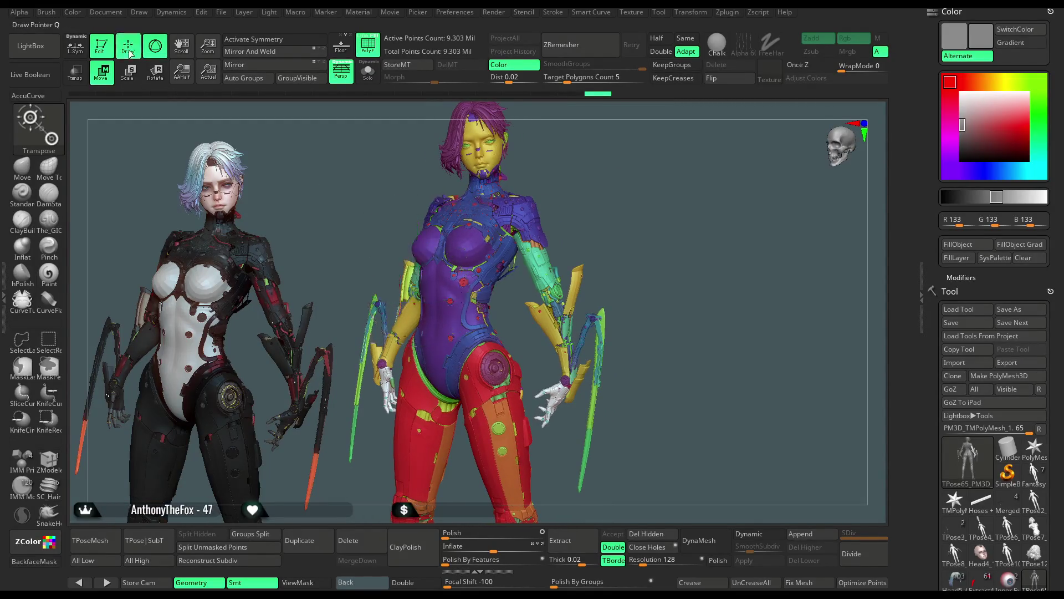
# Clear the figure's mask, toggle arm visibility and finish with Show All
pyautogui.keyDown('ctrl'); pyautogui.click(614, 195); pyautogui.keyUp('ctrl')
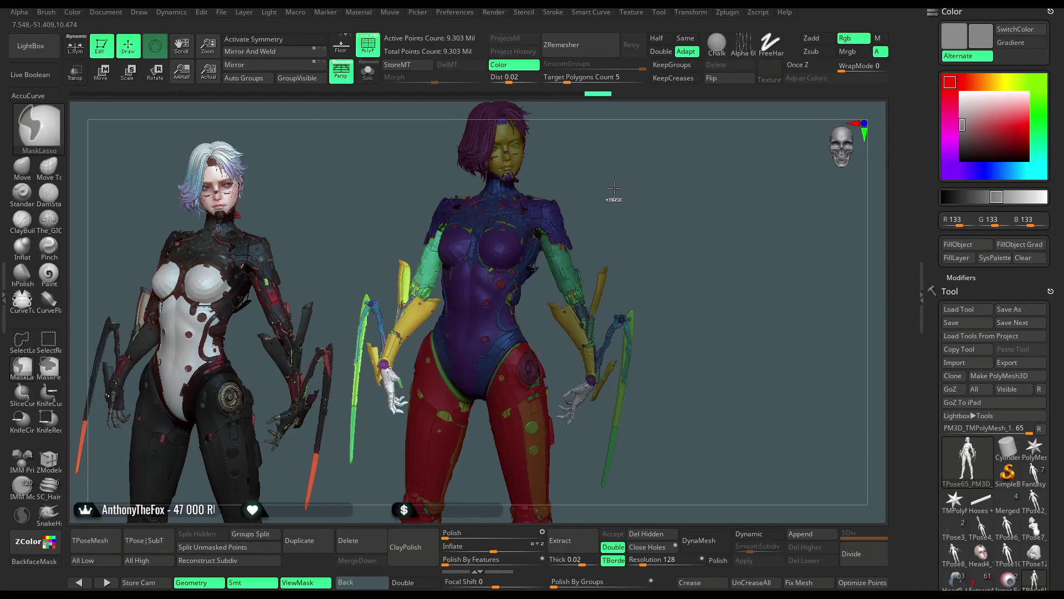
pyautogui.keyDown('ctrl'); pyautogui.keyDown('shift'); pyautogui.click(614, 195); pyautogui.keyUp('shift'); pyautogui.keyUp('ctrl')
pyautogui.keyDown('ctrl'); pyautogui.keyDown('shift'); pyautogui.click(613, 196); pyautogui.keyUp('shift'); pyautogui.keyUp('ctrl')
pyautogui.keyDown('ctrl'); pyautogui.keyDown('shift'); pyautogui.click(613, 197); pyautogui.keyUp('shift'); pyautogui.keyUp('ctrl')
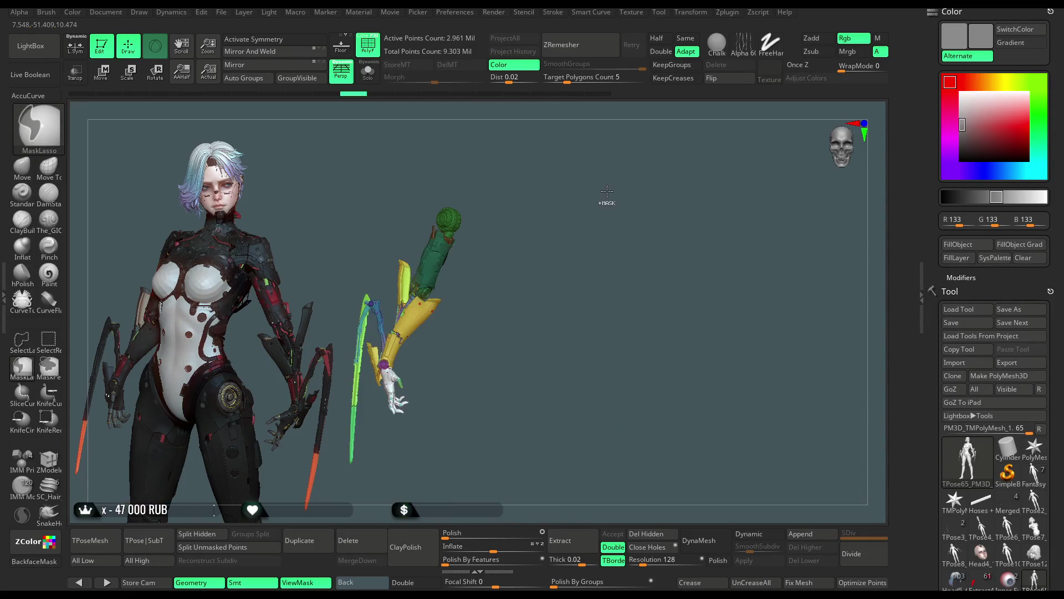
pyautogui.keyDown('ctrl'); pyautogui.keyDown('shift'); pyautogui.click(608, 189); pyautogui.keyUp('shift'); pyautogui.keyUp('ctrl')
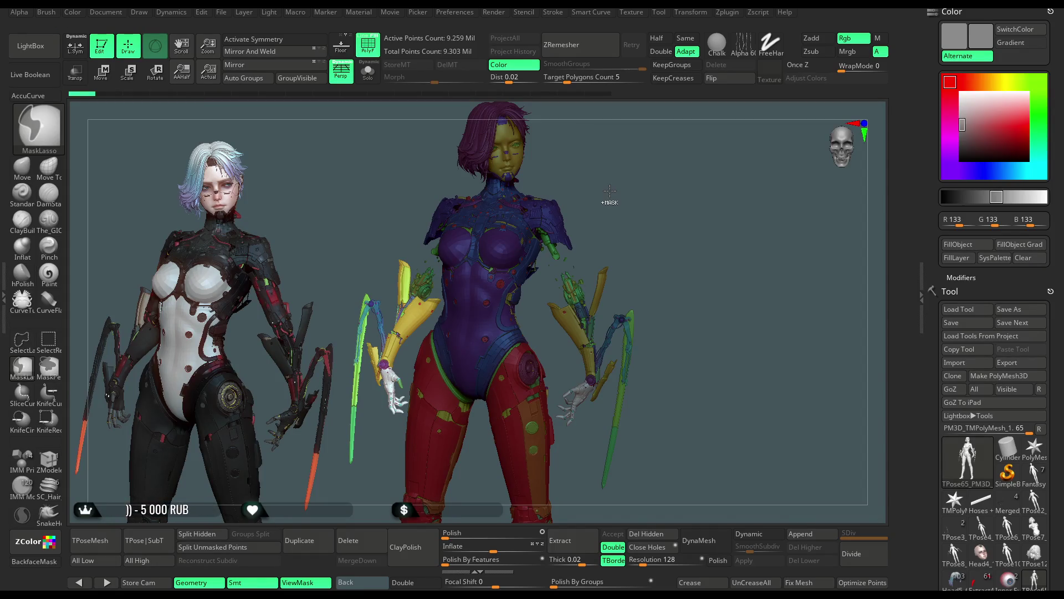
pyautogui.press('ctrl')
pyautogui.hotkey('ctrl', 'shift')
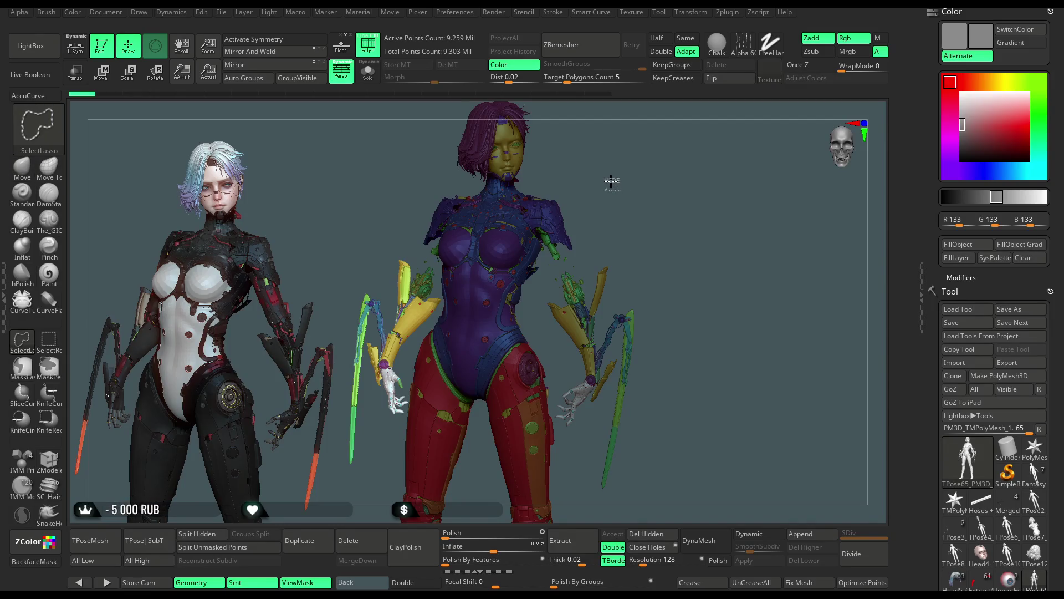
pyautogui.keyDown('ctrl'); pyautogui.keyDown('shift'); pyautogui.click(605, 183); pyautogui.keyUp('shift'); pyautogui.keyUp('ctrl')
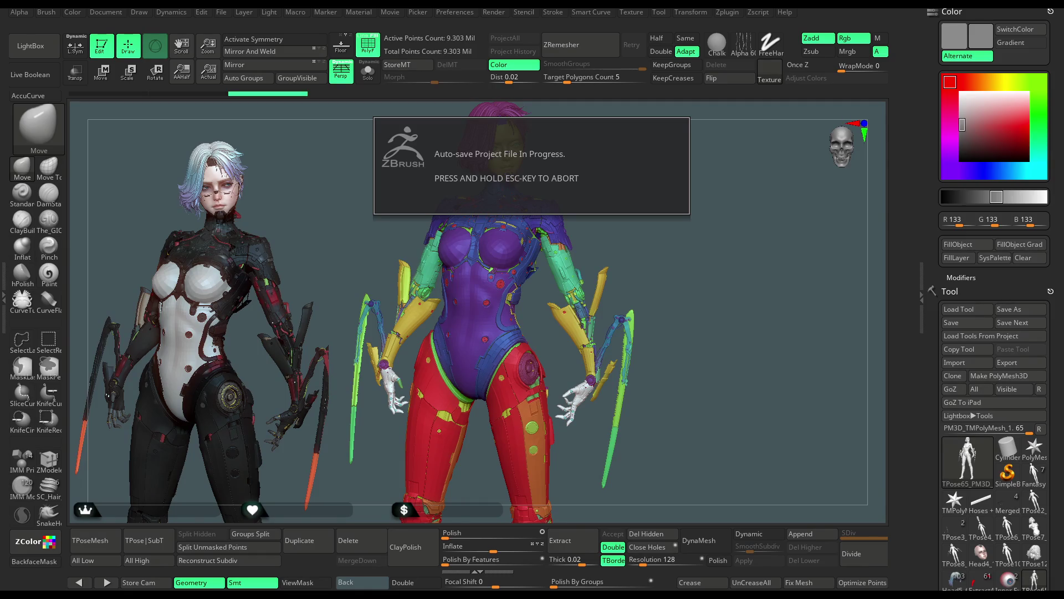
pyautogui.scroll(-5, 958, 363)
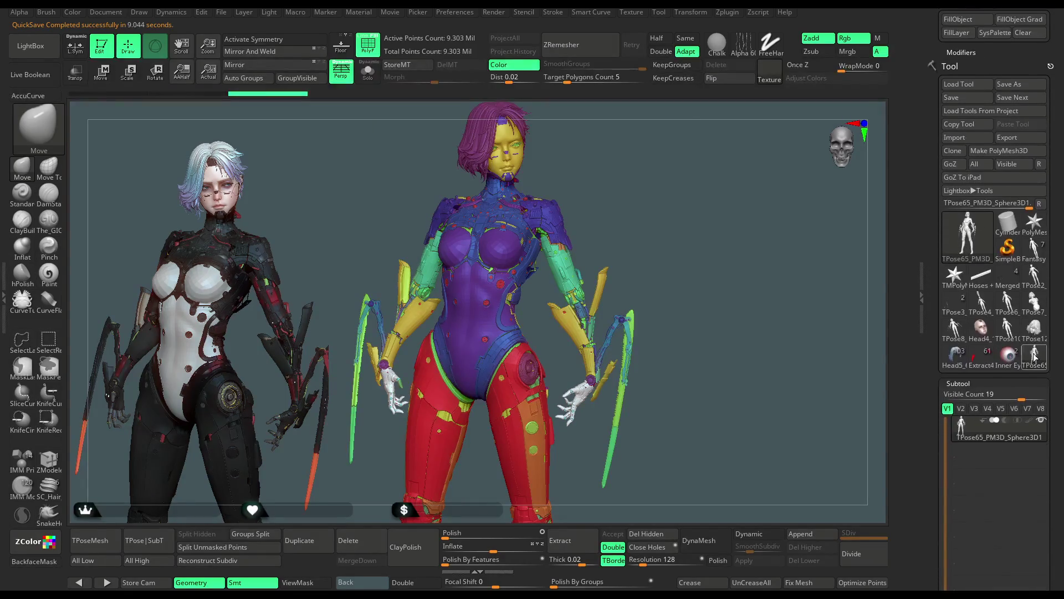
# Make the polygrouped TPose figure active, save the project via File, and transfer the pose to the subtools
pyautogui.click(958, 364)
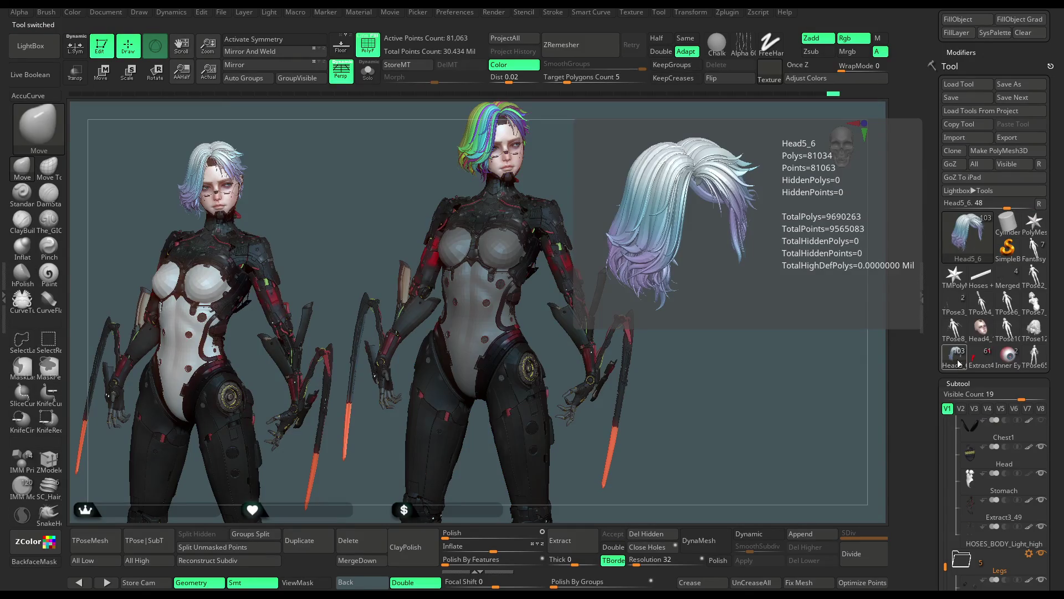
pyautogui.click(1034, 356)
pyautogui.moveTo(731, 304); pyautogui.dragTo(725, 305)
pyautogui.click(221, 11)
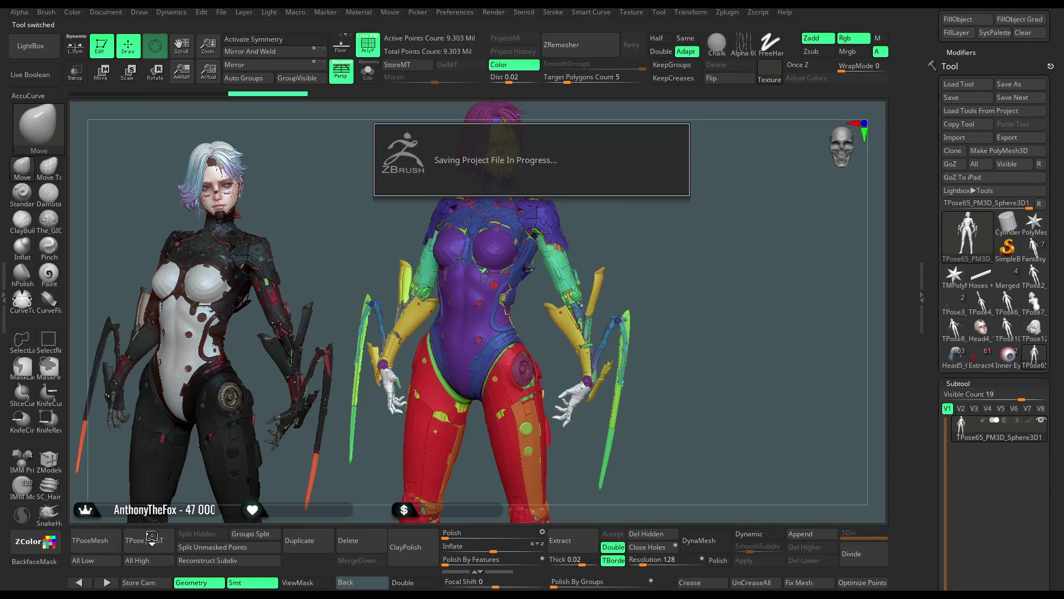
pyautogui.click(148, 541)
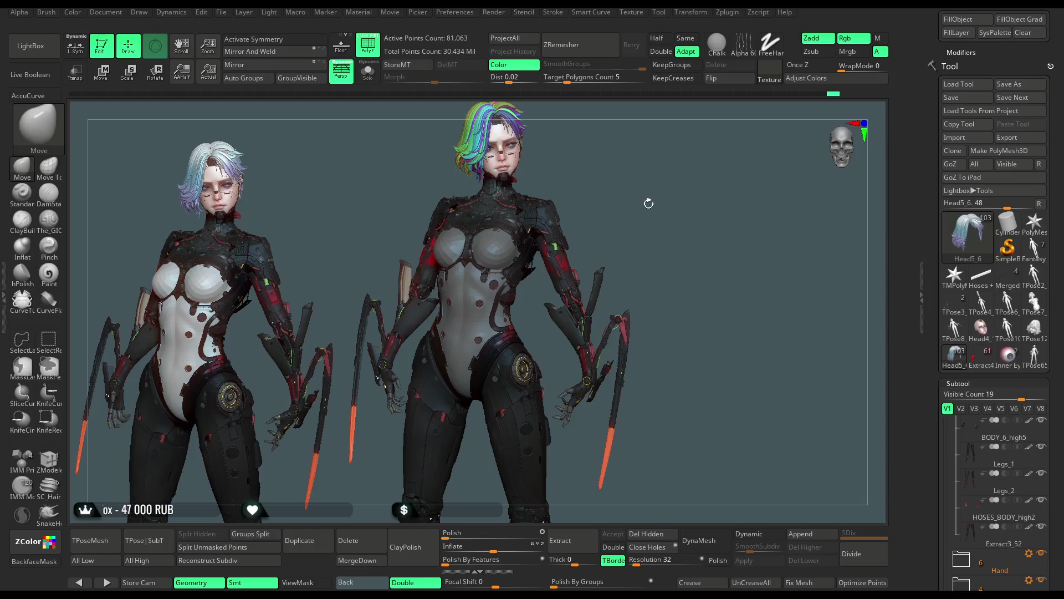
# Switch the second model to the posed Head4_14 subtool with the white hair
pyautogui.keyDown('alt'); pyautogui.click(509, 166); pyautogui.keyUp('alt')
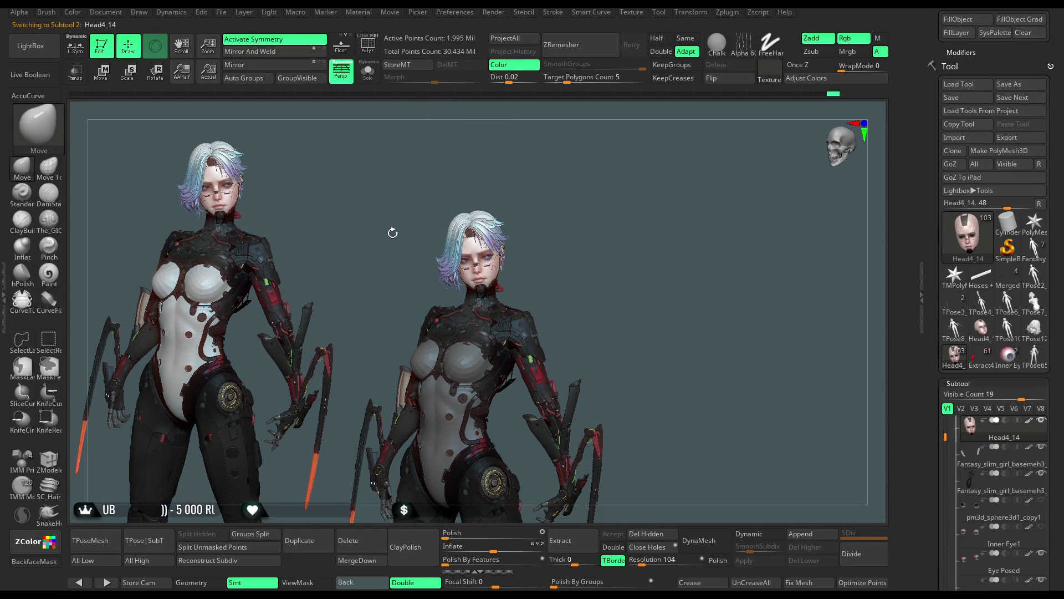
# Zoom into the face with Rgb painting active and local symmetry on
pyautogui.click(48, 273)
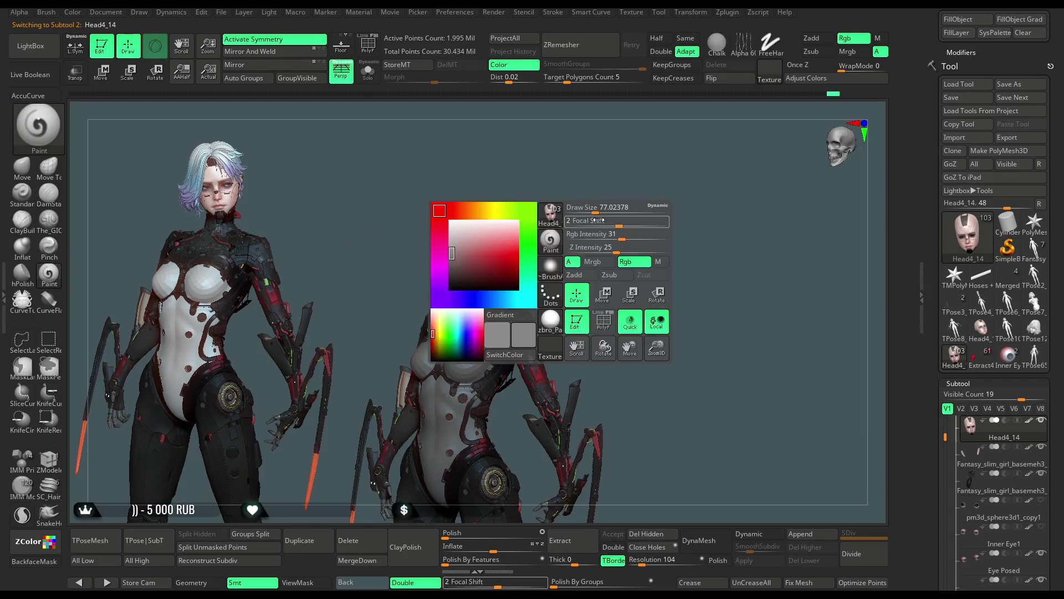
pyautogui.click(663, 208)
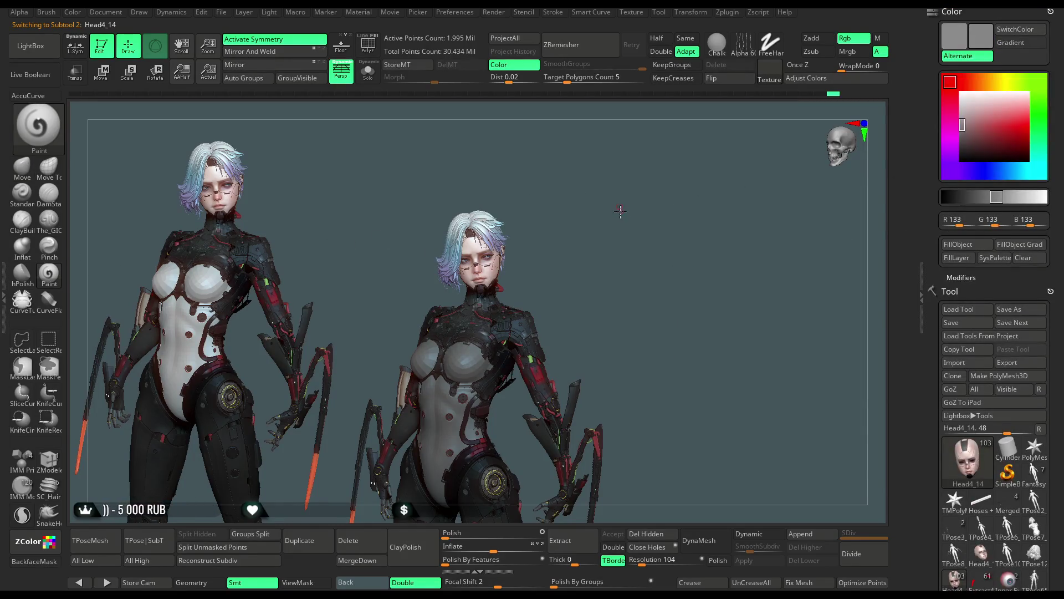
pyautogui.keyDown('alt'); pyautogui.moveTo(620, 212); pyautogui.dragTo(726, 284); pyautogui.keyUp('alt')
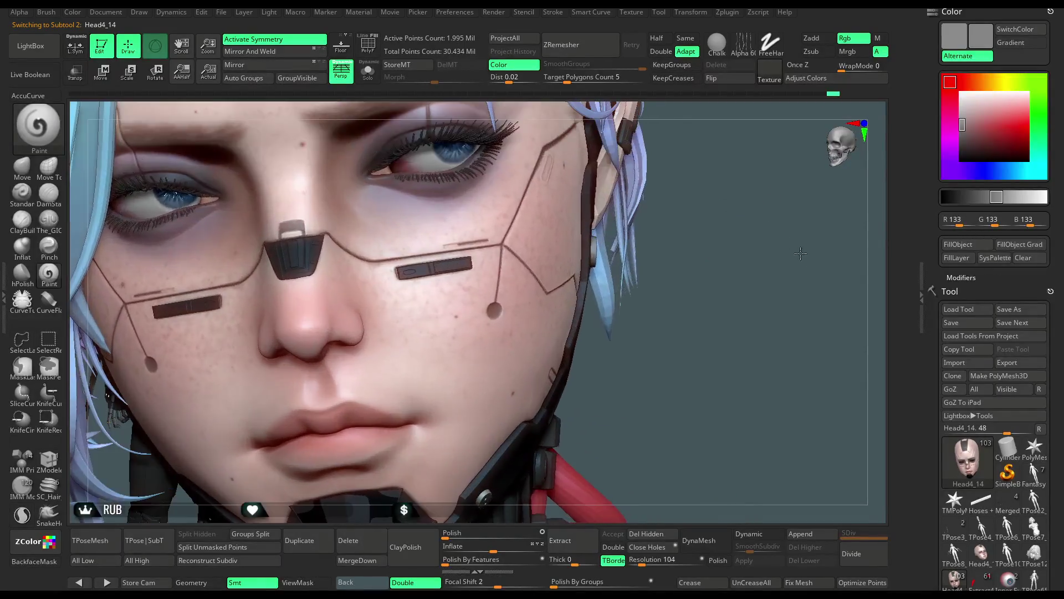
pyautogui.keyDown('alt'); pyautogui.moveTo(725, 283); pyautogui.dragTo(525, 295); pyautogui.keyUp('alt')
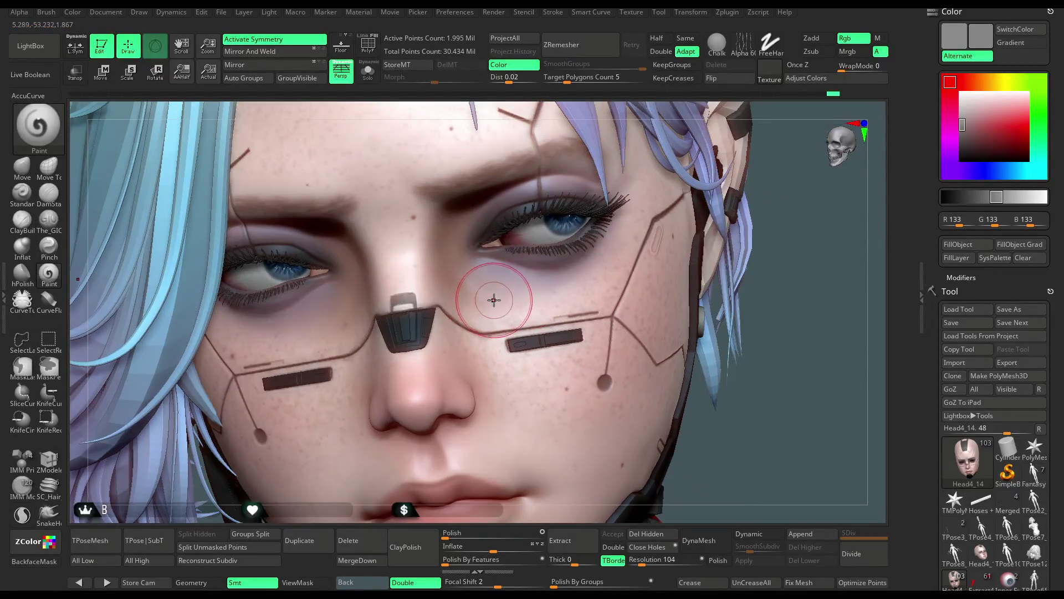
pyautogui.press('x')
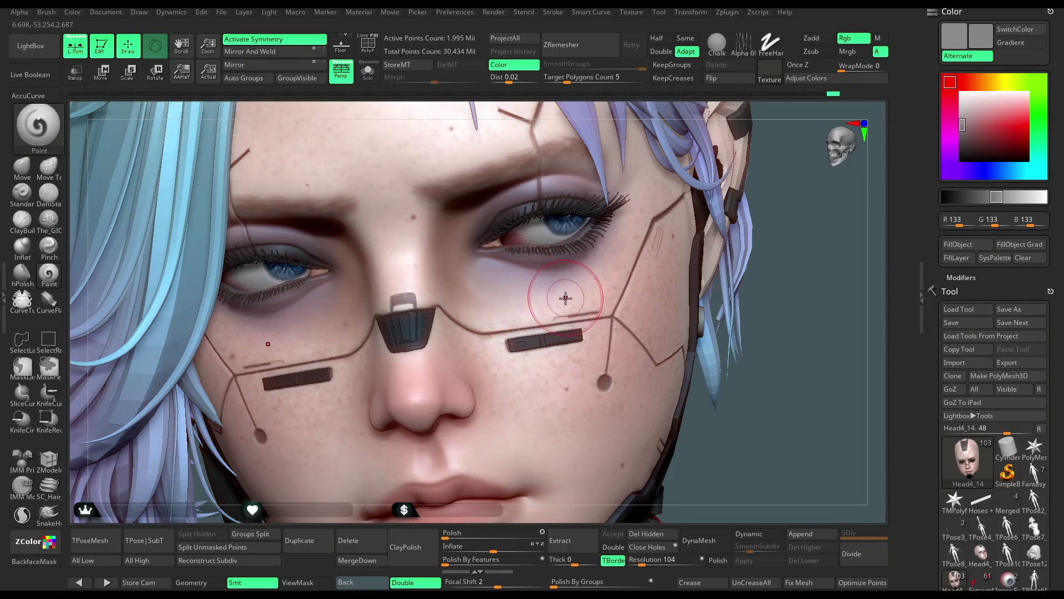
# Pick a purple, shrink the brush, then choose a near-black paint colour for the eye area
pyautogui.click(949, 156)
pyautogui.click(978, 121)
pyautogui.press('space')
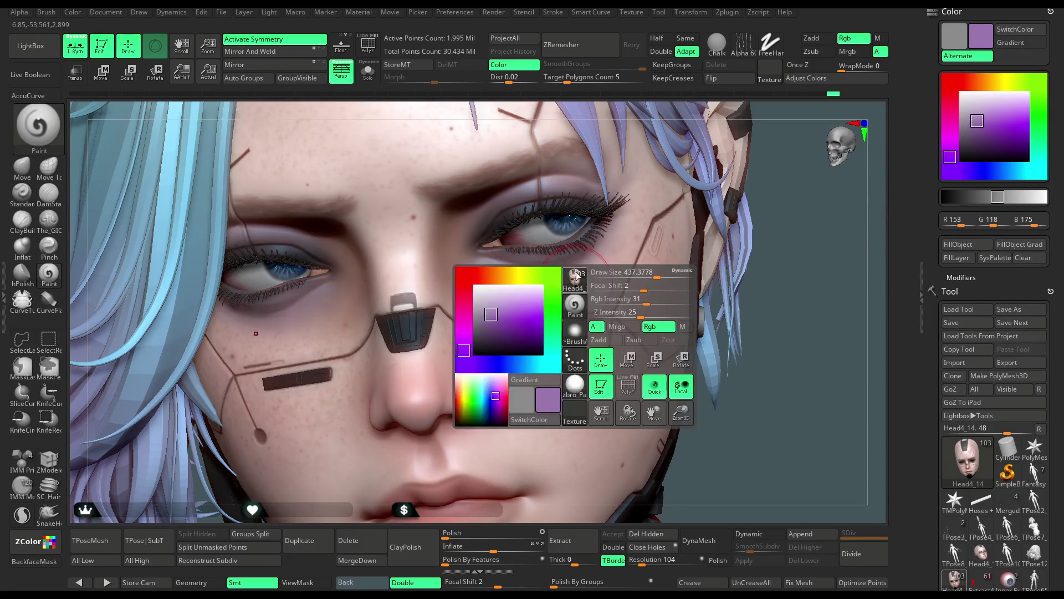
pyautogui.moveTo(577, 277); pyautogui.dragTo(568, 216, button='right')
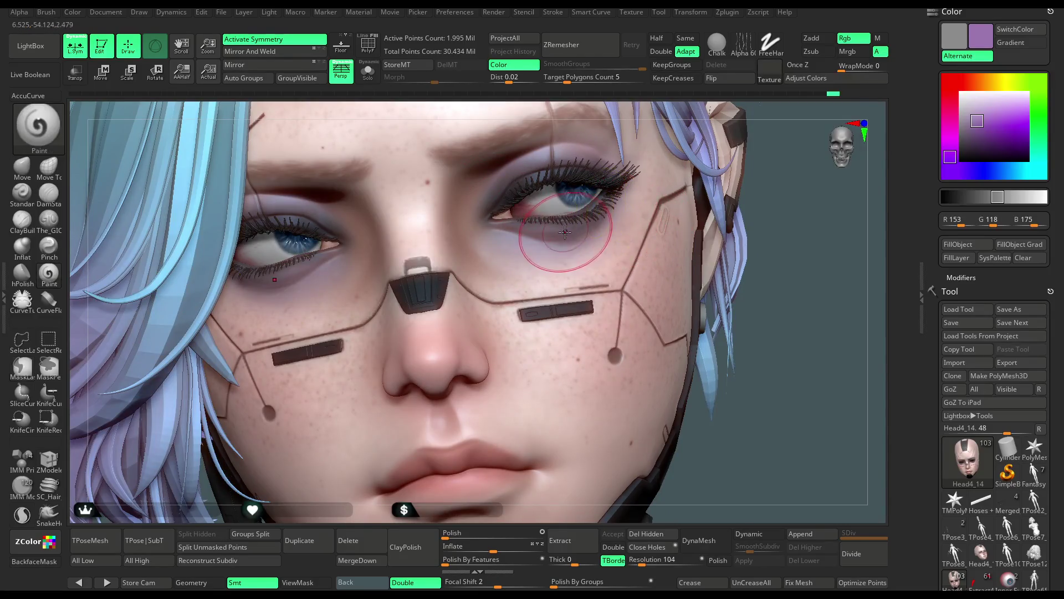
pyautogui.press('space')
pyautogui.moveTo(657, 224); pyautogui.dragTo(615, 223)
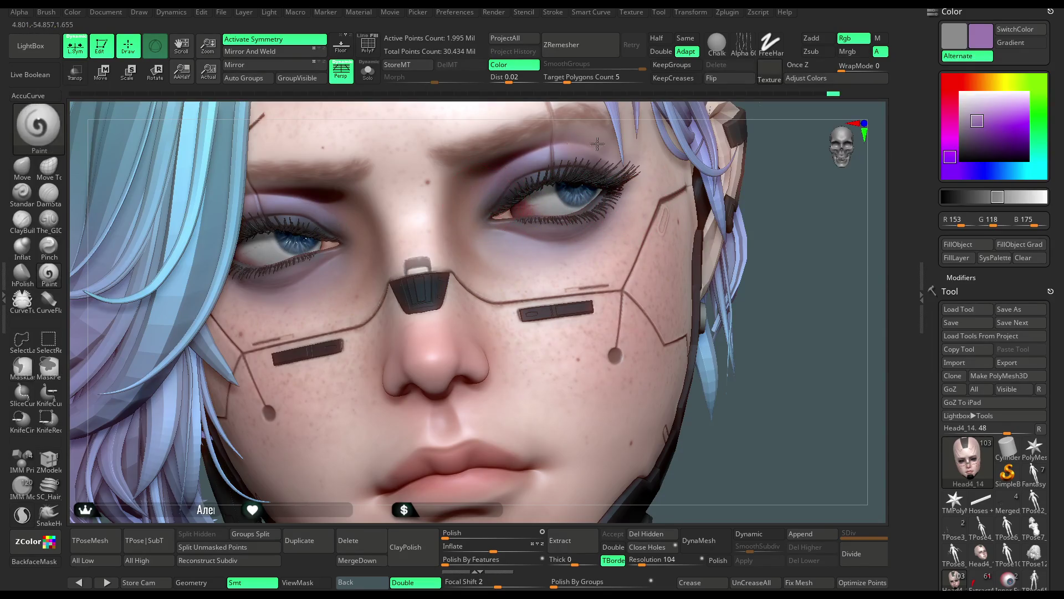
pyautogui.moveTo(810, 163)
pyautogui.keyDown('alt'); pyautogui.mouseDown()
pyautogui.moveTo(780, 191)
pyautogui.moveTo(170, 294)
pyautogui.mouseUp(); pyautogui.keyUp('alt')
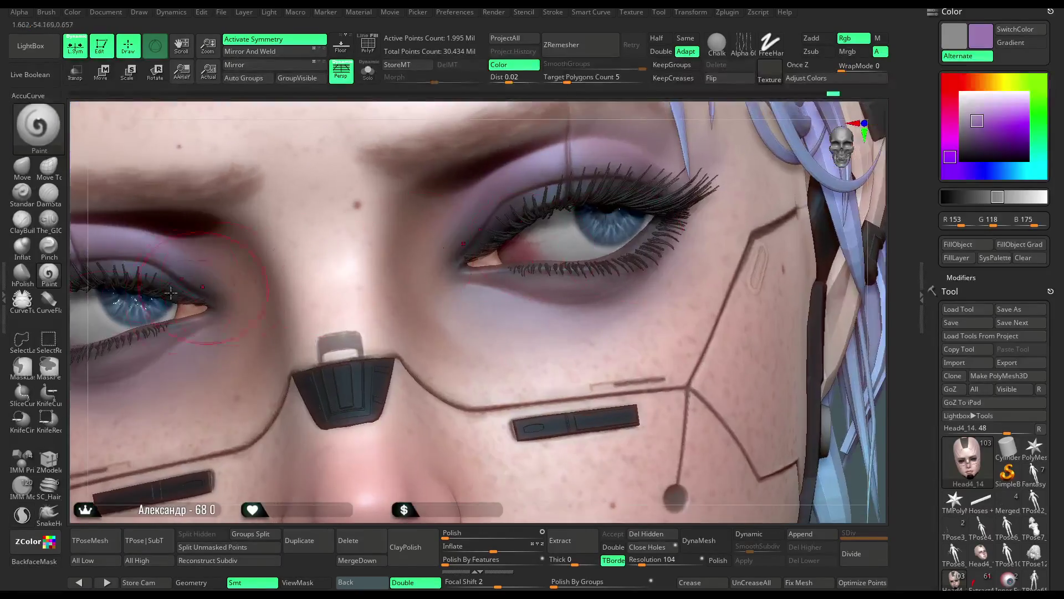
pyautogui.click(953, 158)
# Fine-tune the dark colour and reduce Draw Size for the upper eyelid lines
pyautogui.moveTo(954, 157); pyautogui.dragTo(950, 156)
pyautogui.press('space')
pyautogui.moveTo(595, 213); pyautogui.dragTo(586, 213)
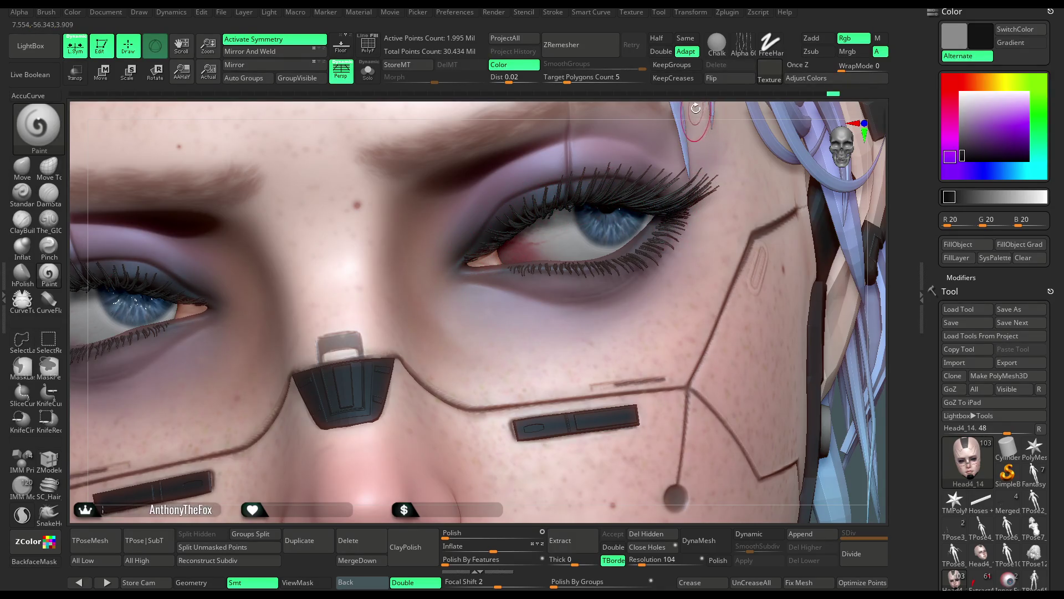
pyautogui.moveTo(698, 134); pyautogui.dragTo(584, 191, button='right')
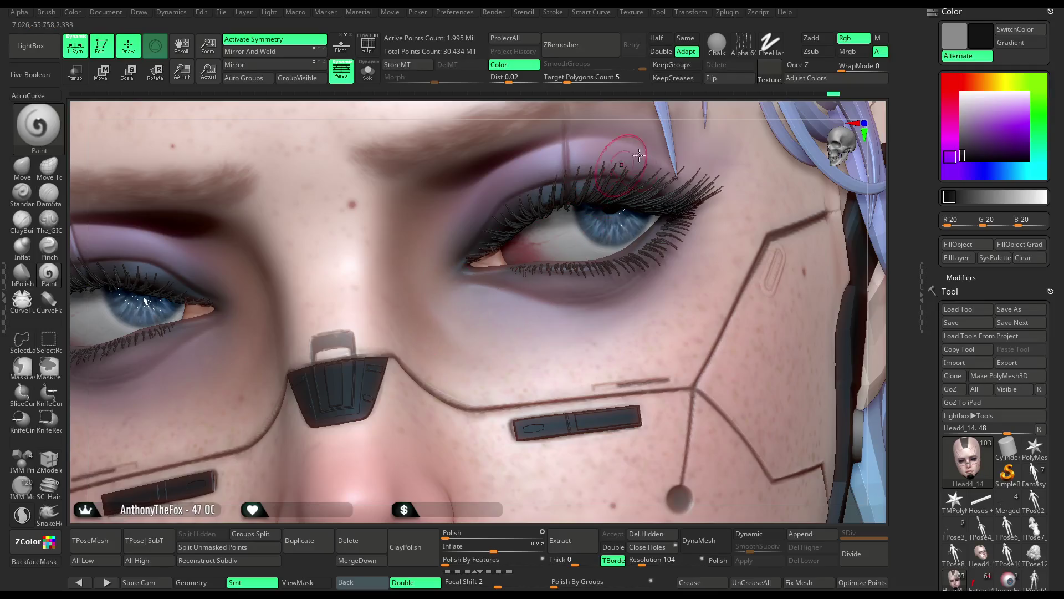
pyautogui.moveTo(558, 193); pyautogui.dragTo(562, 218, button='right')
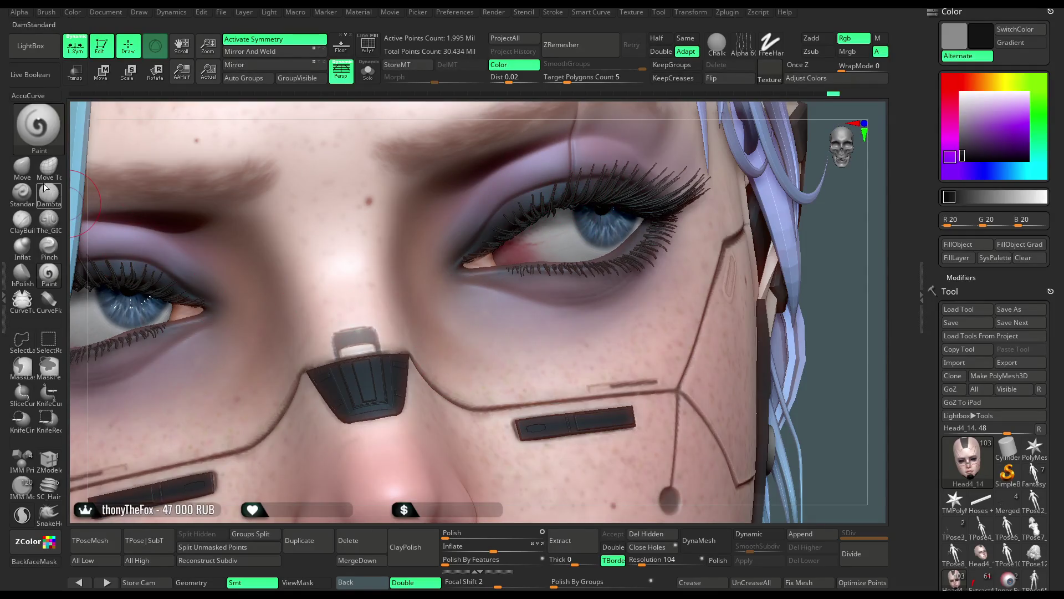
# Switch to the Move brush (B M V) and zoom out to the whole figure
pyautogui.press('b')
pyautogui.press('m')
pyautogui.press('v')
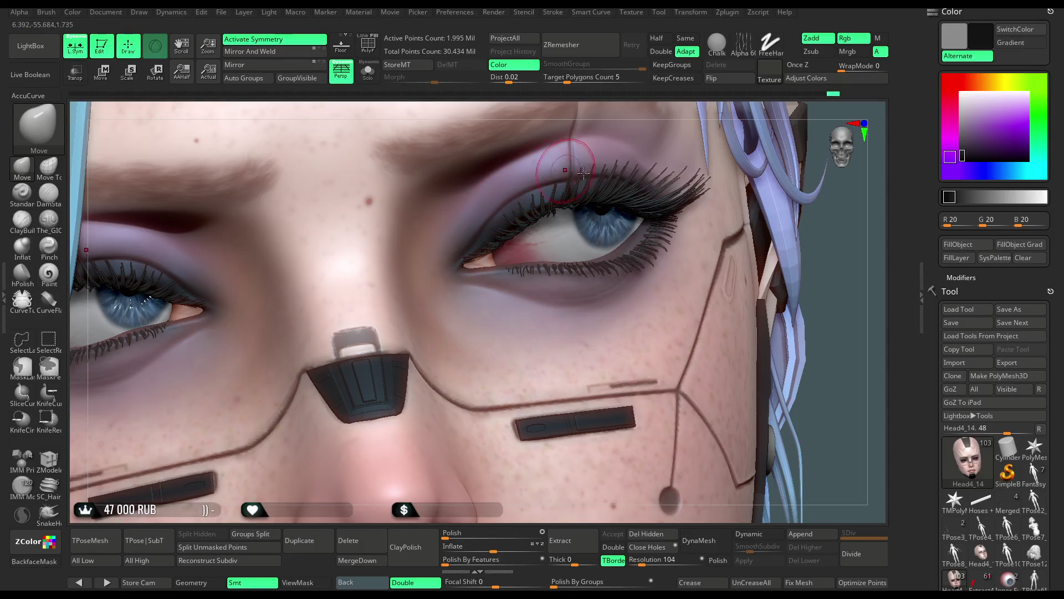
pyautogui.keyDown('alt'); pyautogui.moveTo(494, 206); pyautogui.dragTo(574, 299, button='right'); pyautogui.keyUp('alt')
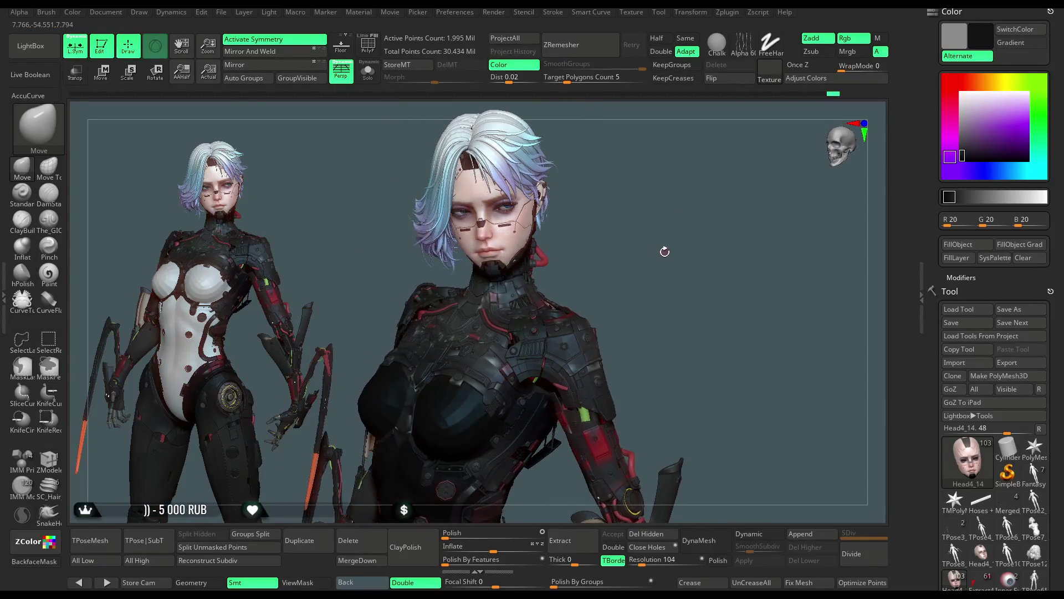
# Set the colour to light grey while orbiting around the face and torso
pyautogui.moveTo(659, 268)
pyautogui.keyDown('alt'); pyautogui.mouseDown(button='right')
pyautogui.moveTo(676, 447)
pyautogui.moveTo(693, 191)
pyautogui.moveTo(667, 265)
pyautogui.moveTo(671, 253)
pyautogui.mouseUp(button='right'); pyautogui.keyUp('alt')
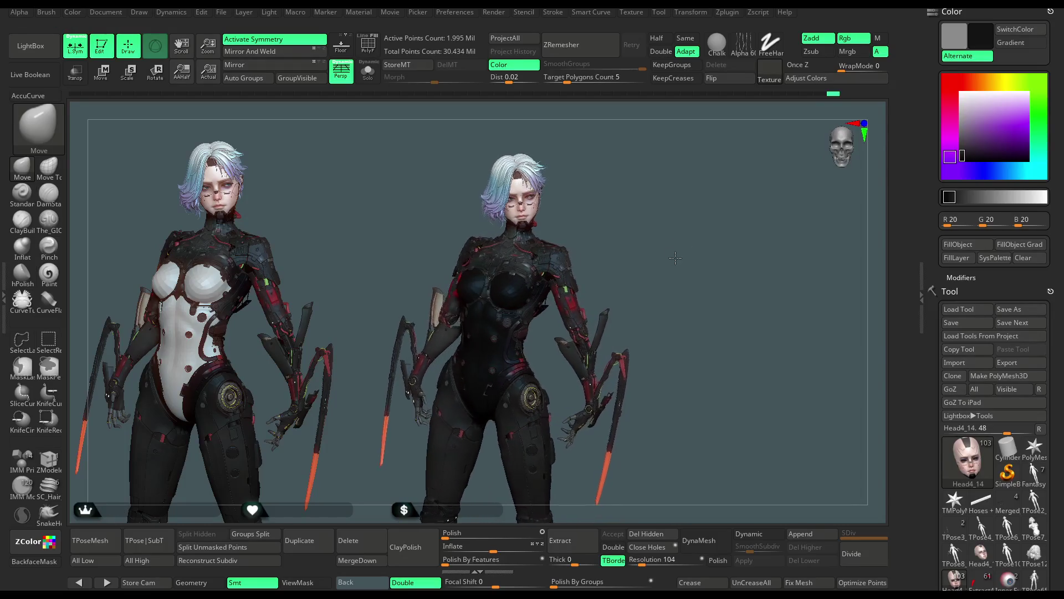
pyautogui.click(1026, 196)
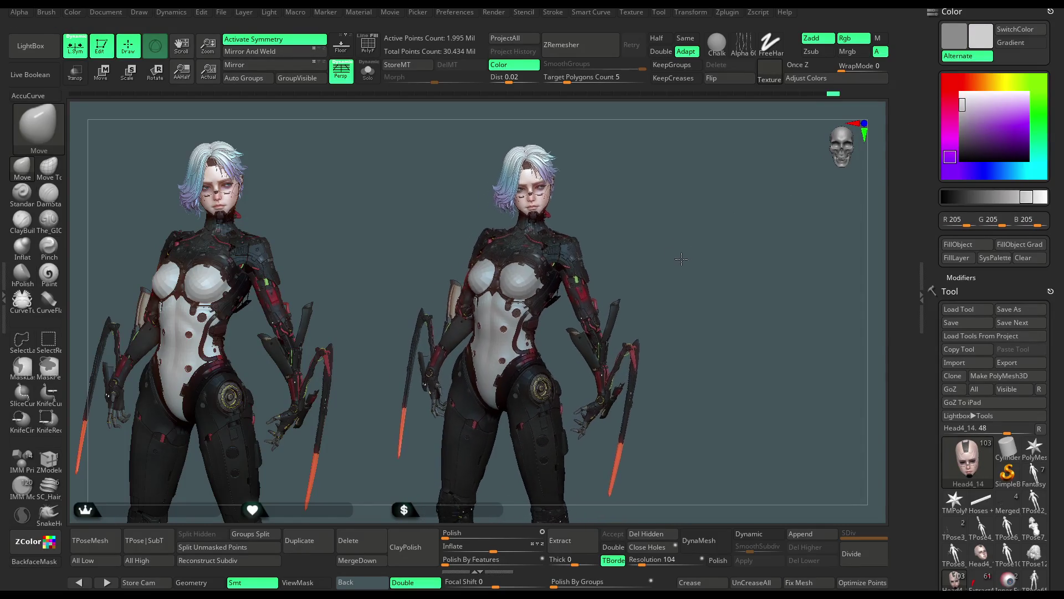
pyautogui.moveTo(669, 275)
pyautogui.mouseDown(button='right')
pyautogui.moveTo(680, 262)
pyautogui.moveTo(707, 278)
pyautogui.mouseUp(button='right')
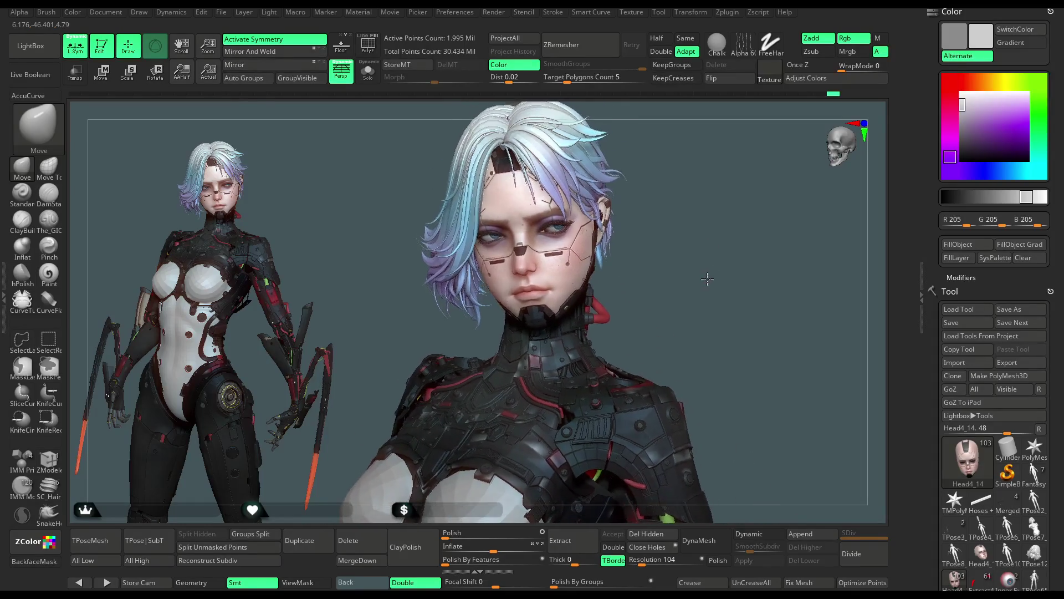
pyautogui.moveTo(701, 305)
pyautogui.keyDown('alt'); pyautogui.mouseDown(button='right')
pyautogui.moveTo(688, 284)
pyautogui.moveTo(695, 267)
pyautogui.moveTo(711, 267)
pyautogui.moveTo(689, 284)
pyautogui.moveTo(730, 280)
pyautogui.moveTo(687, 272)
pyautogui.mouseUp(button='right'); pyautogui.keyUp('alt')
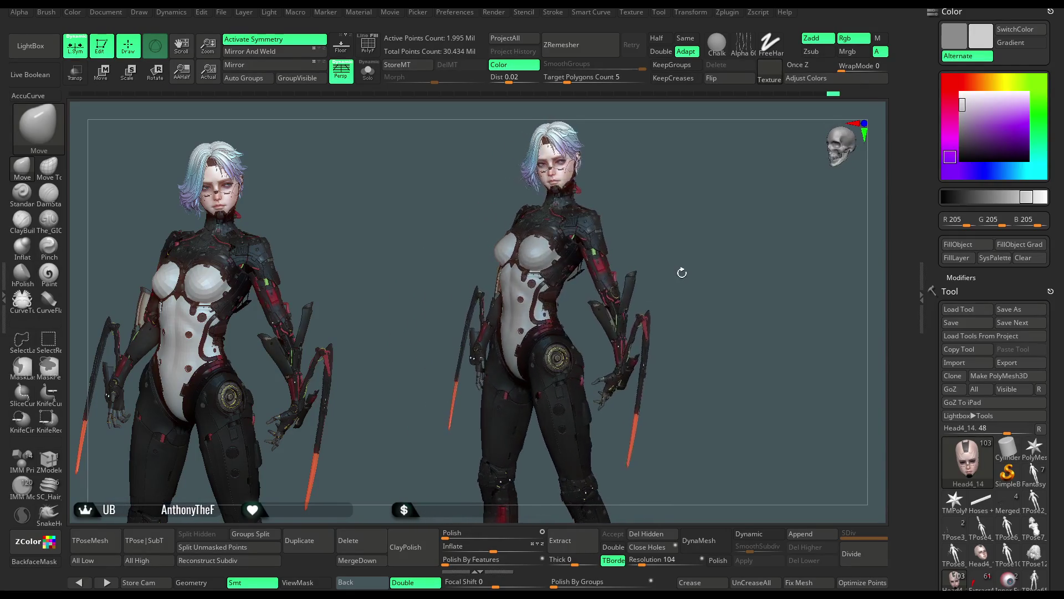
pyautogui.moveTo(713, 287); pyautogui.dragTo(708, 284, button='right')
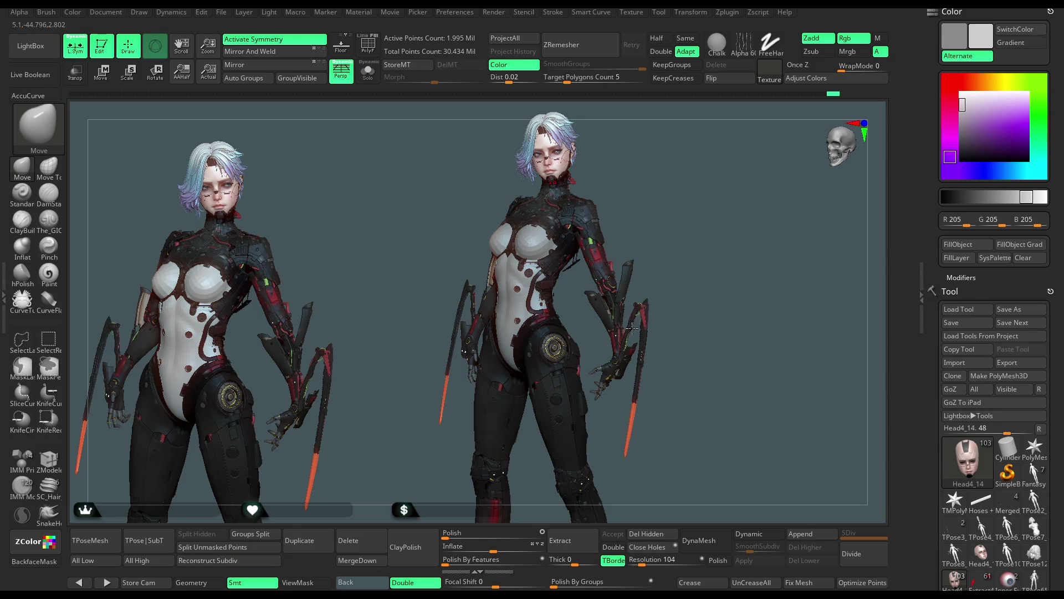
# Clear the leftover duplicate figure with Ctrl+N and frame the model on the canvas
pyautogui.hotkey('ctrl', 'n')
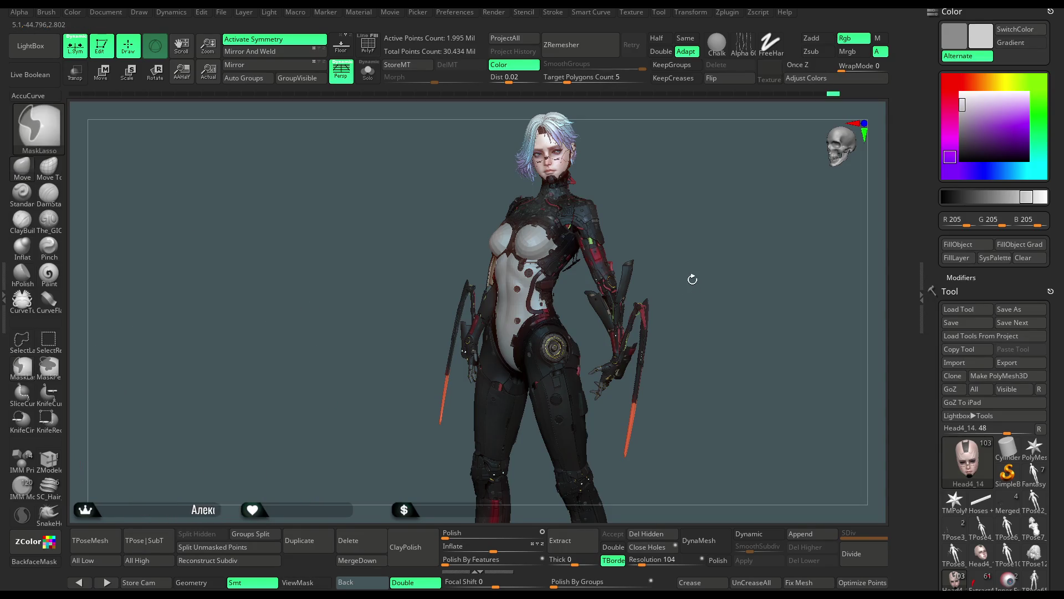
pyautogui.moveTo(696, 264); pyautogui.dragTo(701, 260)
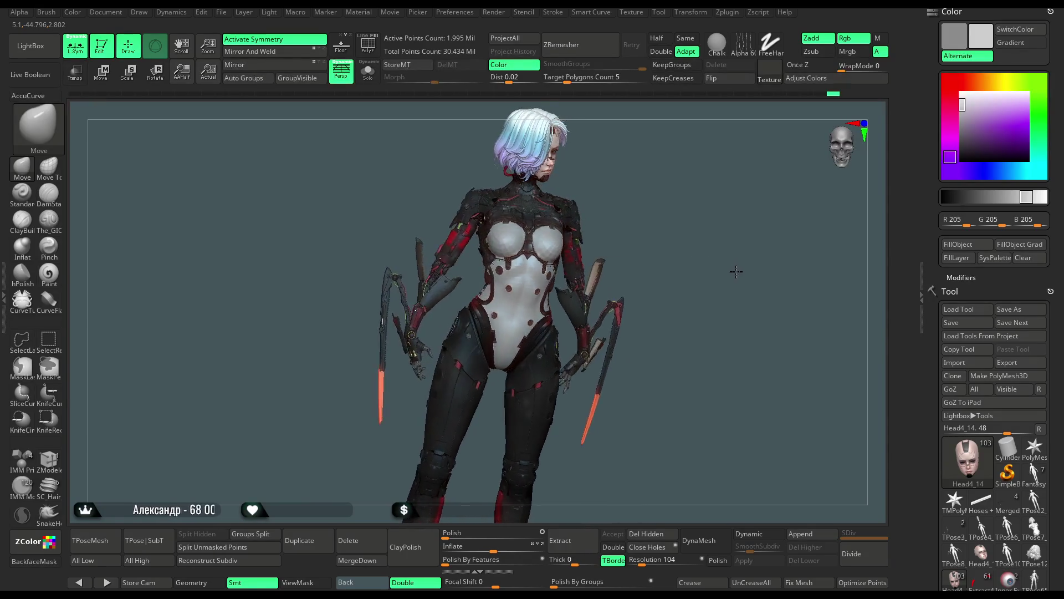
pyautogui.press('f')
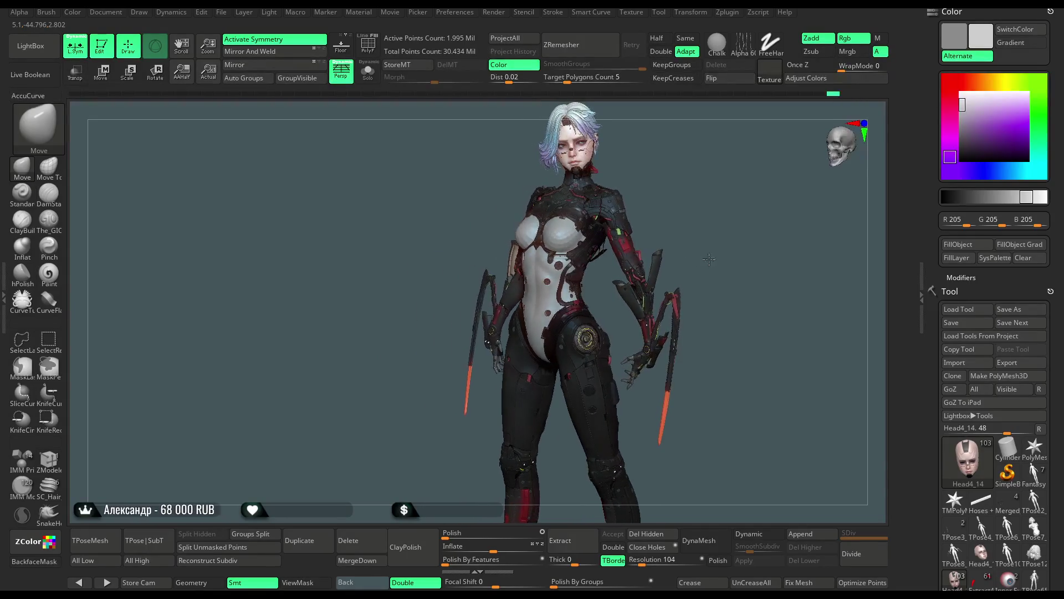
pyautogui.moveTo(701, 260)
pyautogui.mouseDown()
pyautogui.moveTo(695, 236)
pyautogui.moveTo(696, 257)
pyautogui.moveTo(705, 235)
pyautogui.moveTo(704, 258)
pyautogui.moveTo(698, 249)
pyautogui.moveTo(706, 245)
pyautogui.moveTo(711, 271)
pyautogui.moveTo(689, 269)
pyautogui.moveTo(702, 269)
pyautogui.mouseUp()
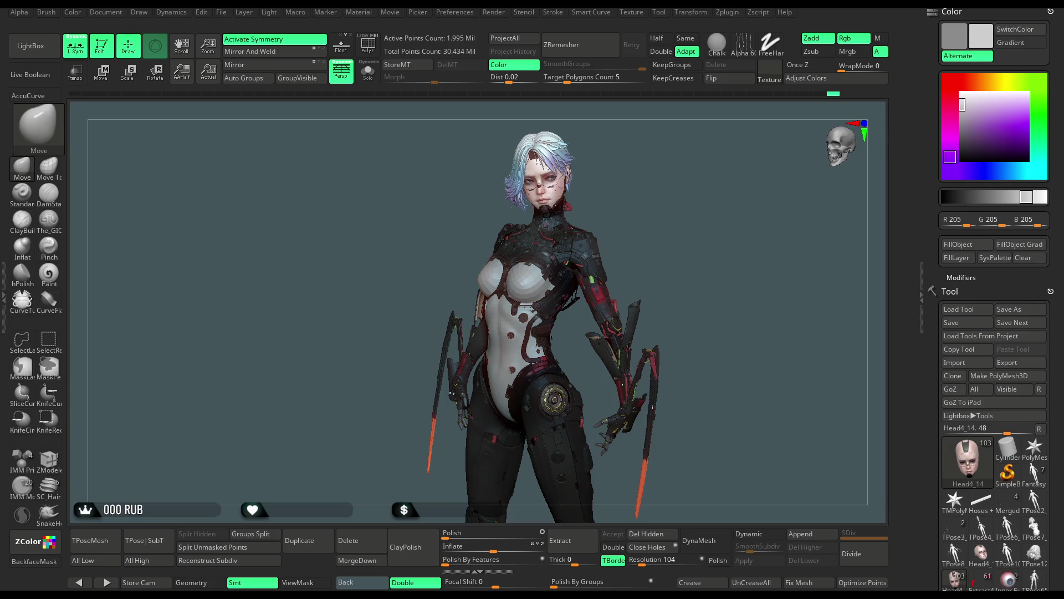
# Set the main colour to white and raise all subtools to their highest subdivision level
pyautogui.moveTo(671, 273); pyautogui.dragTo(665, 272)
pyautogui.moveTo(963, 117); pyautogui.dragTo(962, 94)
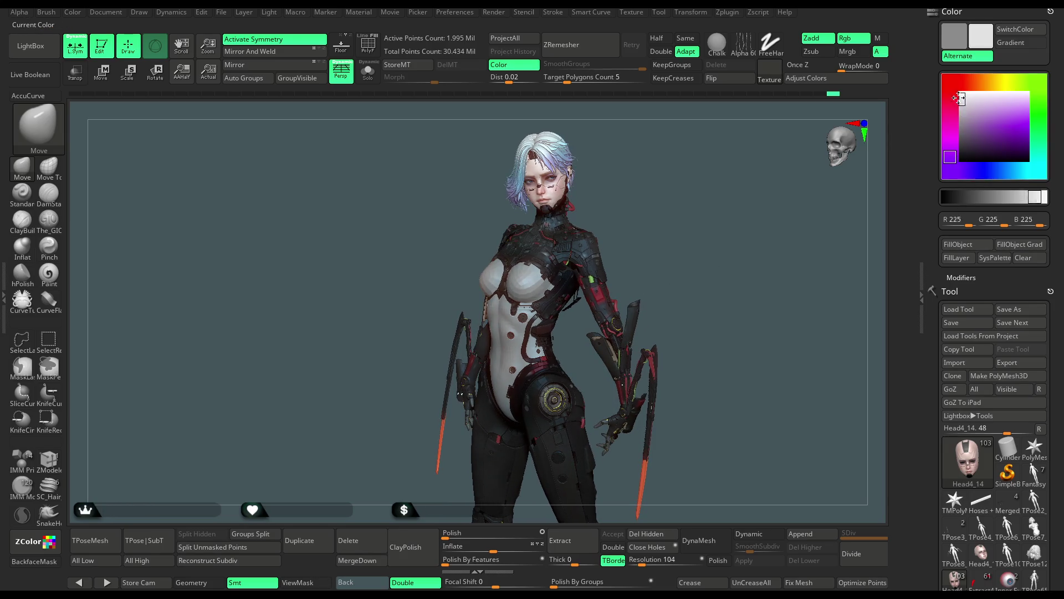
pyautogui.moveTo(728, 246)
pyautogui.mouseDown()
pyautogui.moveTo(709, 223)
pyautogui.moveTo(724, 245)
pyautogui.moveTo(713, 244)
pyautogui.moveTo(709, 289)
pyautogui.mouseUp()
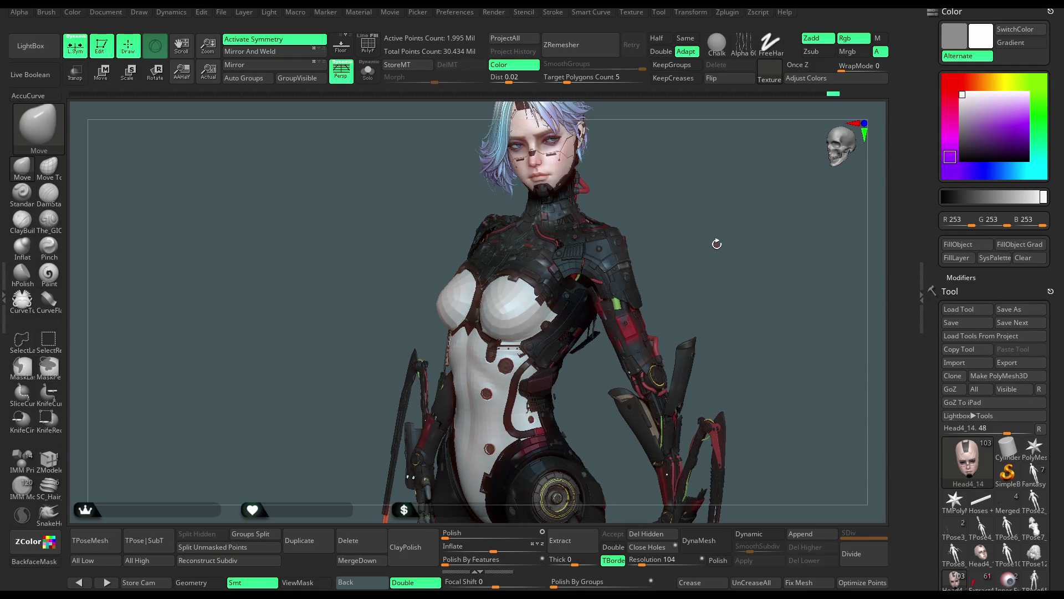
pyautogui.moveTo(718, 247); pyautogui.dragTo(712, 242)
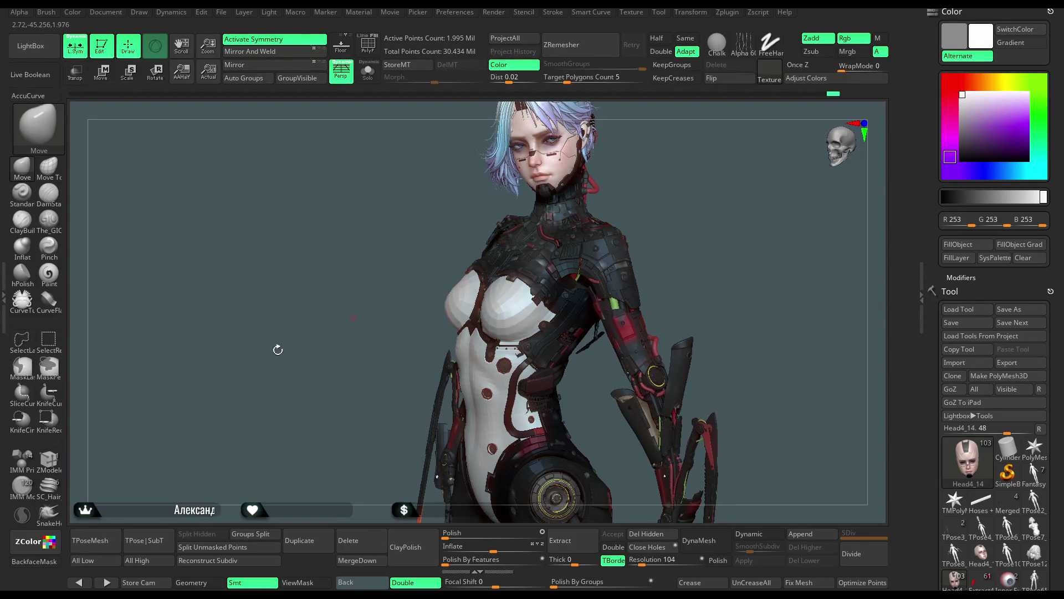
pyautogui.click(137, 561)
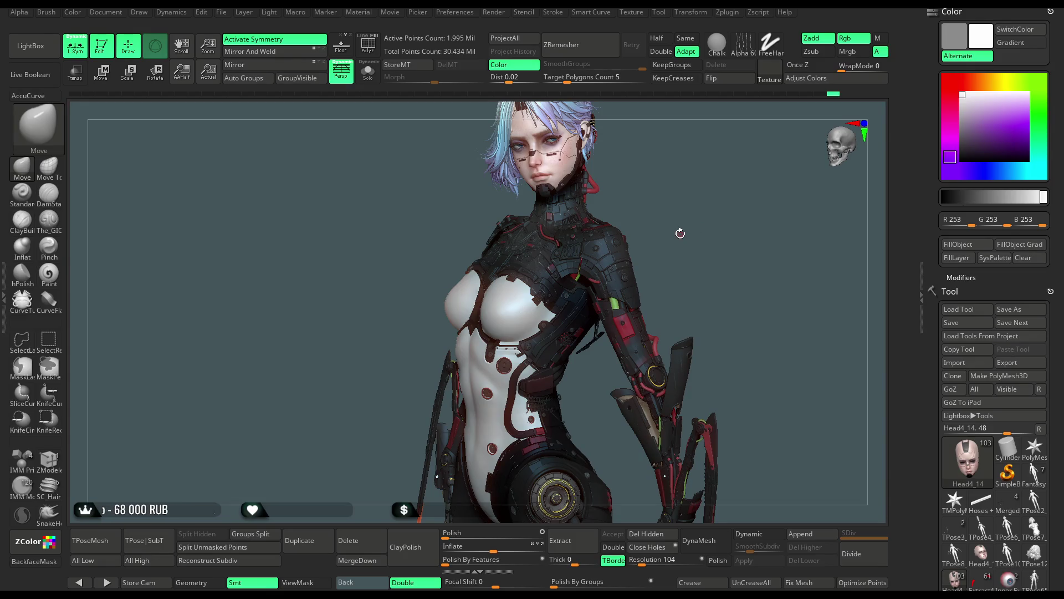
pyautogui.moveTo(680, 234)
pyautogui.mouseDown()
pyautogui.moveTo(687, 227)
pyautogui.moveTo(673, 226)
pyautogui.mouseUp()
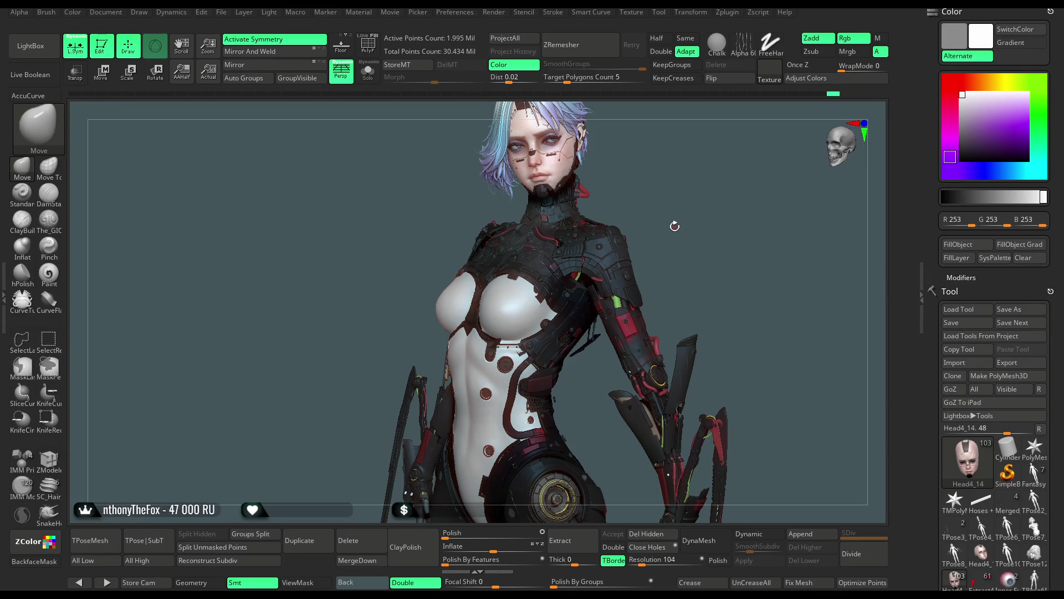
pyautogui.moveTo(671, 225); pyautogui.dragTo(666, 230)
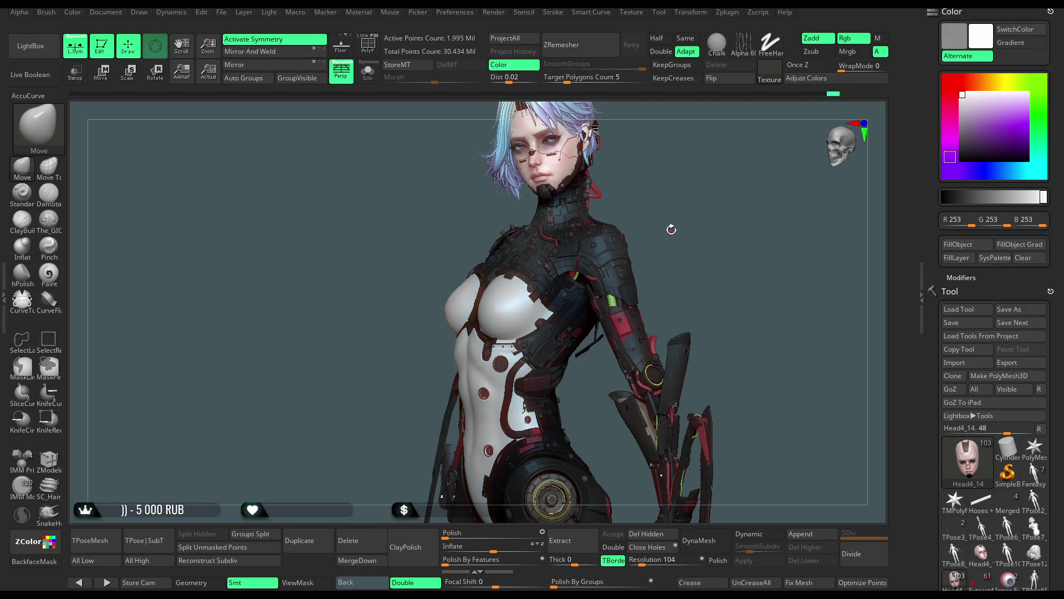
pyautogui.scroll(-5, 1006, 350)
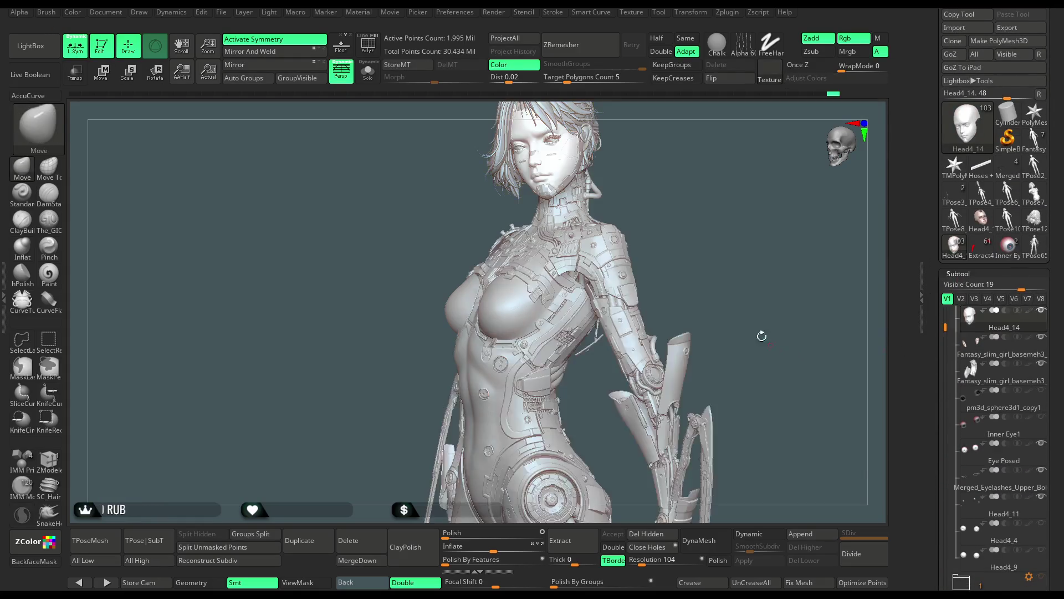
pyautogui.scroll(5, 960, 219)
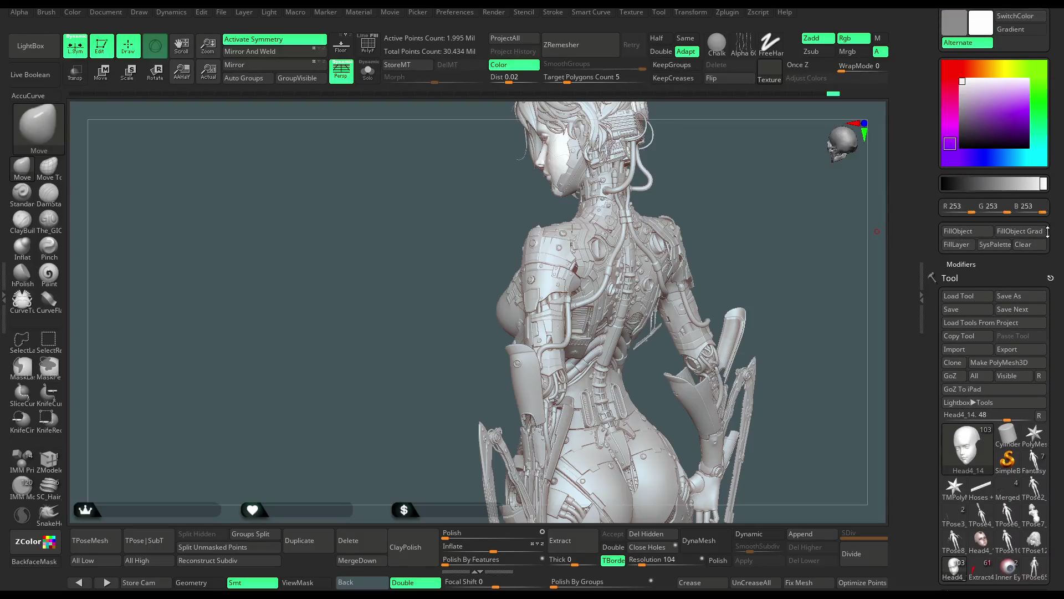
# Set the colour to mid grey (RGB 155) and select the back hose subtool Extract3_49
pyautogui.moveTo(963, 97); pyautogui.dragTo(961, 118)
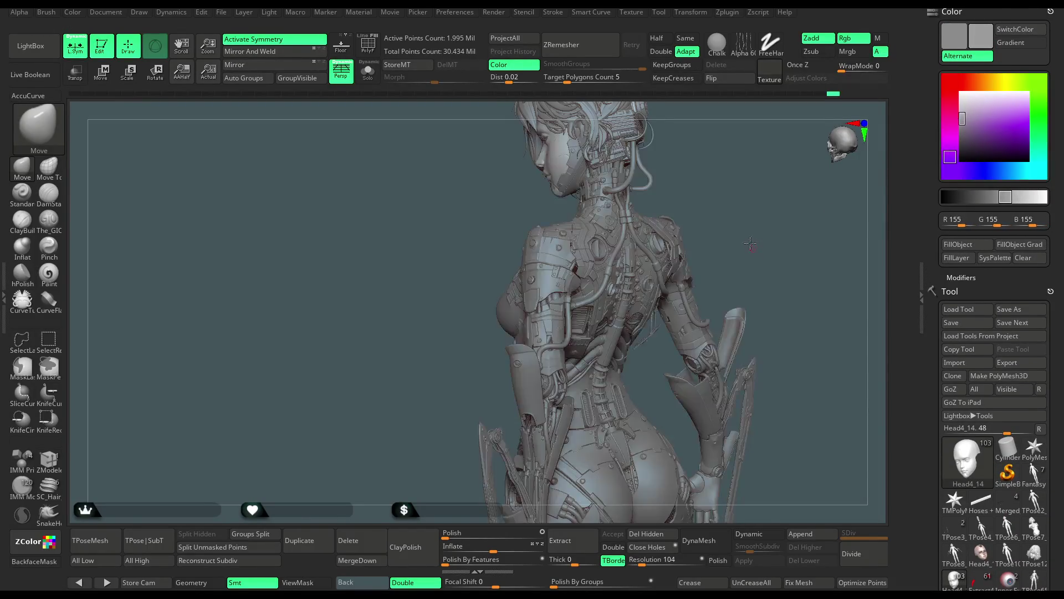
pyautogui.moveTo(749, 243)
pyautogui.mouseDown()
pyautogui.moveTo(676, 364)
pyautogui.moveTo(668, 297)
pyautogui.moveTo(681, 374)
pyautogui.moveTo(553, 293)
pyautogui.mouseUp()
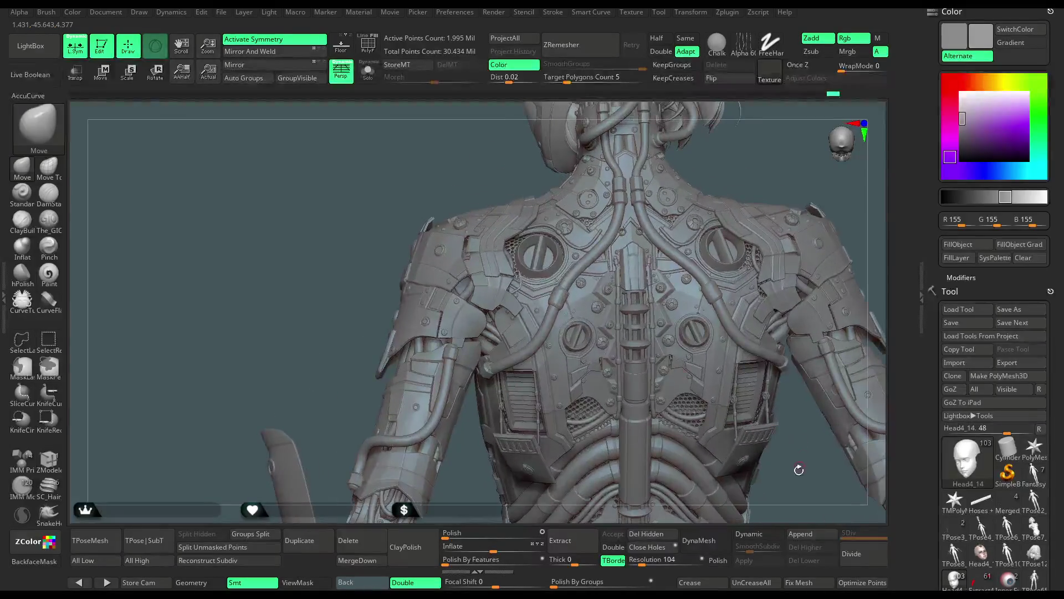
pyautogui.keyDown('alt'); pyautogui.click(550, 249); pyautogui.keyUp('alt')
pyautogui.moveTo(778, 226)
pyautogui.keyDown('alt'); pyautogui.mouseDown()
pyautogui.moveTo(773, 275)
pyautogui.moveTo(93, 193)
pyautogui.mouseUp(); pyautogui.keyUp('alt')
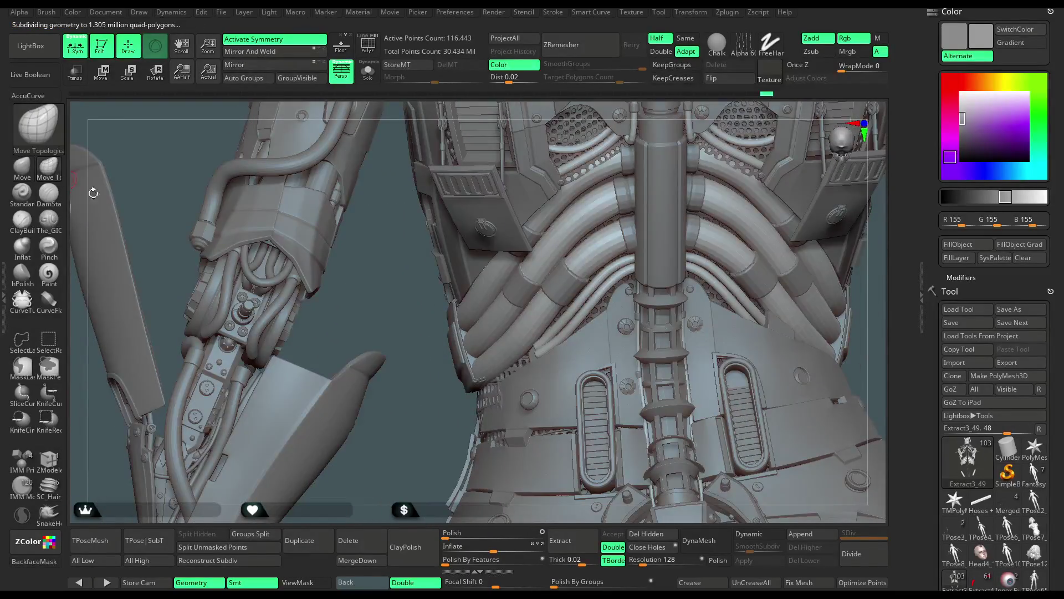
# Shrink the brush and push the lower back pipes into shape with Move Topological strokes
pyautogui.press('space')
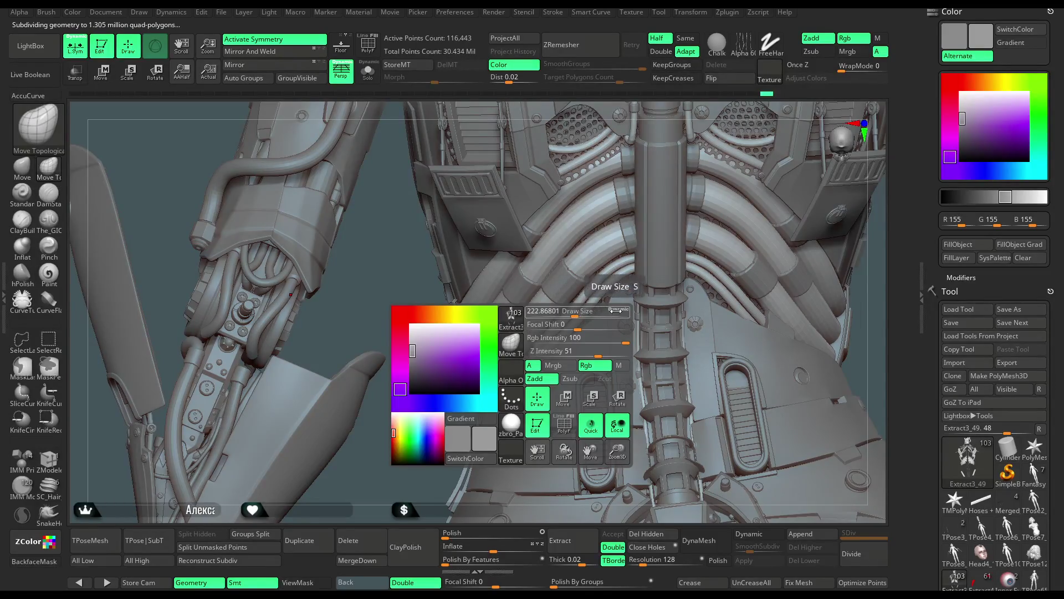
pyautogui.moveTo(618, 314); pyautogui.dragTo(574, 312)
pyautogui.moveTo(411, 419)
pyautogui.keyDown('alt'); pyautogui.mouseDown()
pyautogui.moveTo(433, 349)
pyautogui.moveTo(565, 400)
pyautogui.mouseUp(); pyautogui.keyUp('alt')
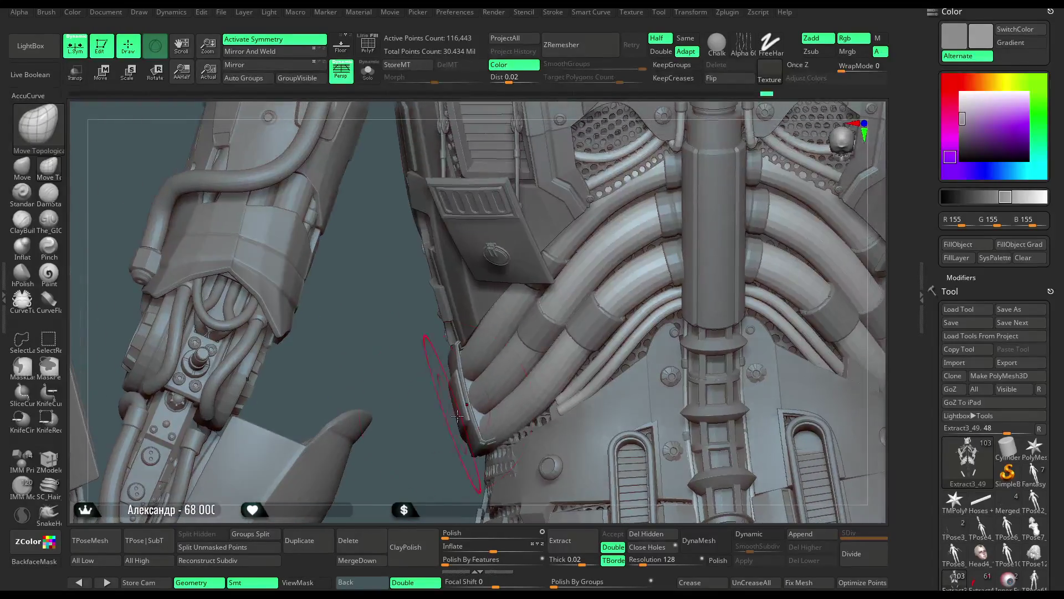
pyautogui.moveTo(610, 369); pyautogui.dragTo(574, 370)
pyautogui.moveTo(415, 425); pyautogui.dragTo(643, 358)
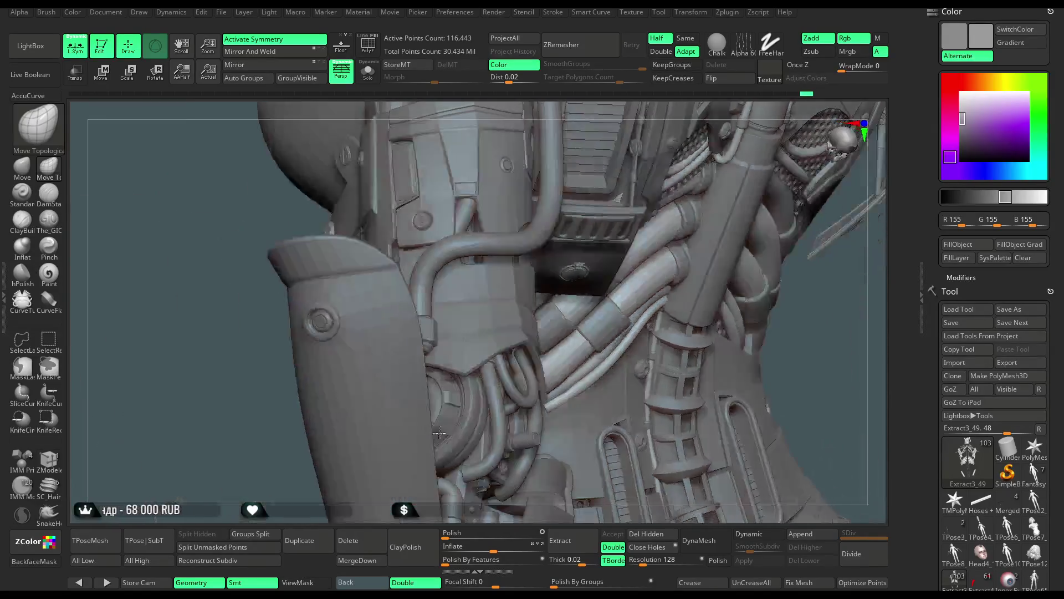
pyautogui.keyDown('alt'); pyautogui.moveTo(794, 355); pyautogui.dragTo(570, 344); pyautogui.keyUp('alt')
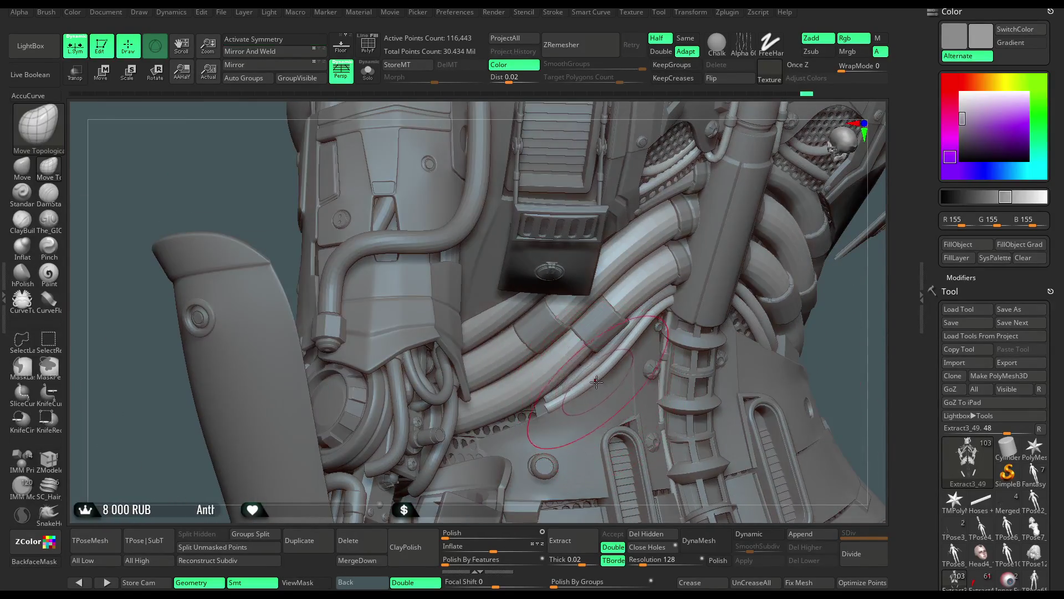
# Reshape the thin pipes beside the spine, then select the perforated side mesh panel
pyautogui.moveTo(556, 391)
pyautogui.mouseDown()
pyautogui.moveTo(548, 400)
pyautogui.moveTo(560, 404)
pyautogui.moveTo(625, 356)
pyautogui.mouseUp()
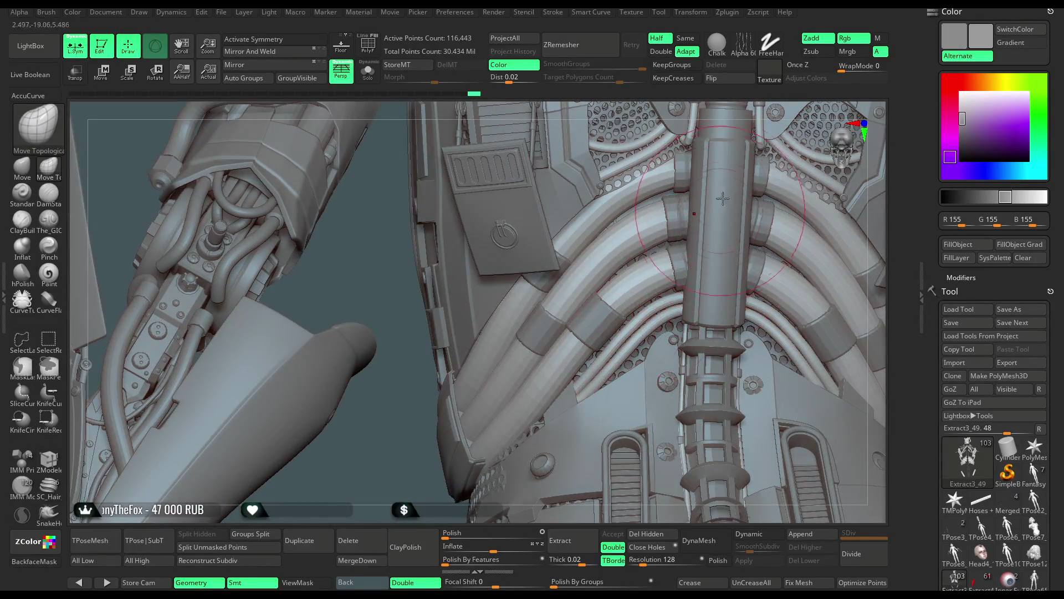
pyautogui.moveTo(638, 343)
pyautogui.mouseDown()
pyautogui.moveTo(610, 327)
pyautogui.moveTo(638, 348)
pyautogui.mouseUp()
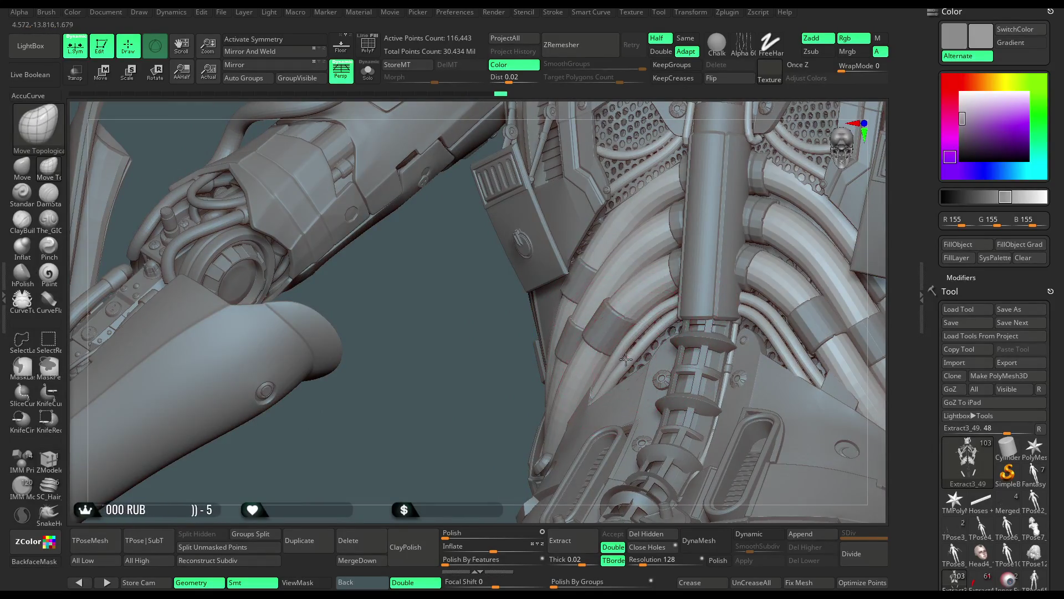
pyautogui.moveTo(631, 339); pyautogui.dragTo(618, 353)
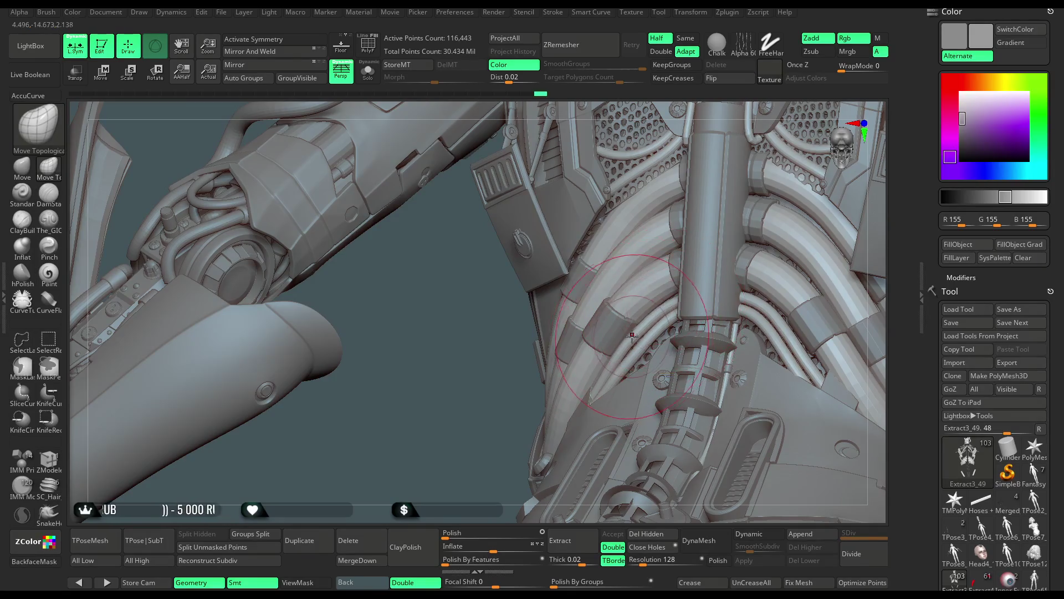
pyautogui.moveTo(482, 376); pyautogui.dragTo(531, 366)
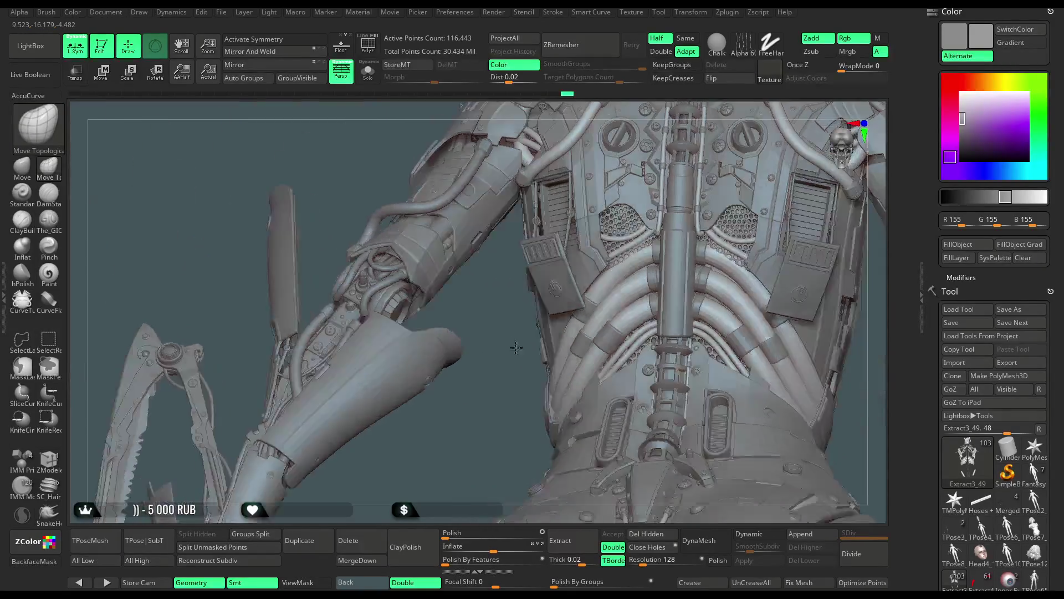
pyautogui.moveTo(505, 379)
pyautogui.keyDown('alt'); pyautogui.mouseDown(button='right')
pyautogui.moveTo(525, 370)
pyautogui.moveTo(501, 342)
pyautogui.moveTo(534, 335)
pyautogui.moveTo(477, 338)
pyautogui.mouseUp(button='right'); pyautogui.keyUp('alt')
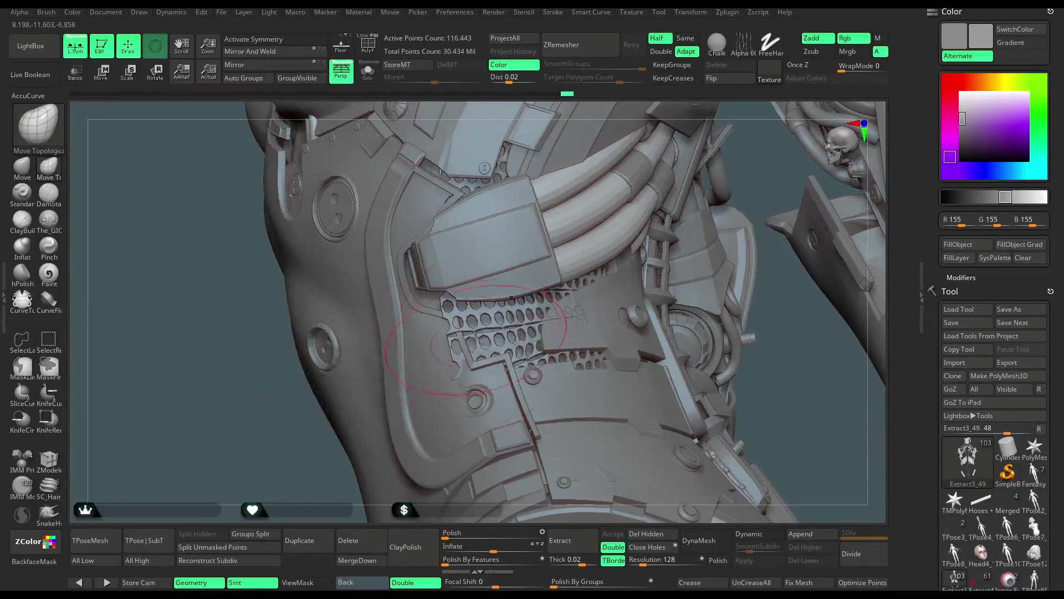
pyautogui.keyDown('alt'); pyautogui.click(486, 328); pyautogui.keyUp('alt')
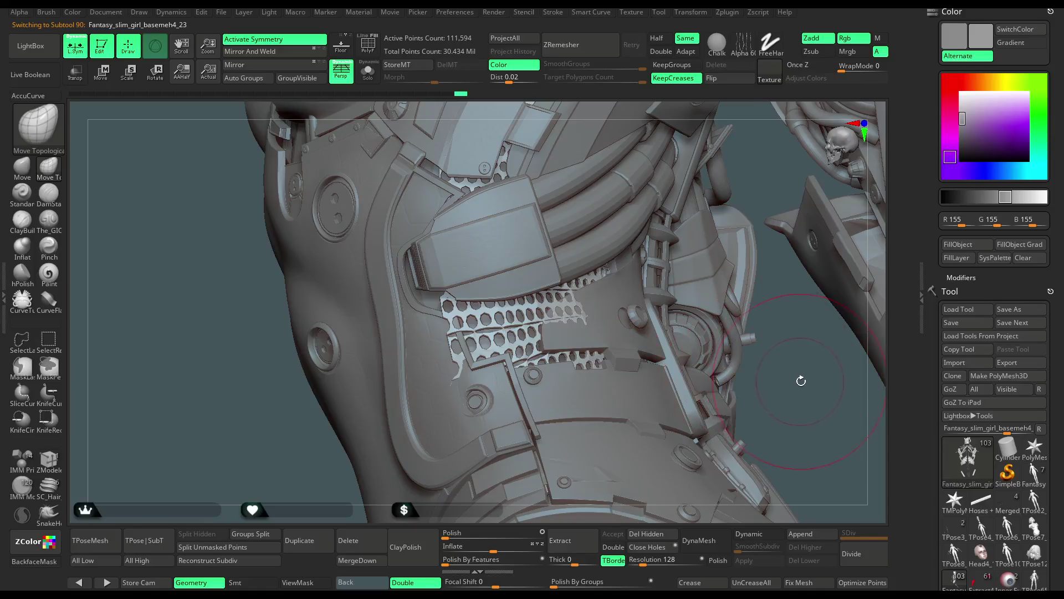
# Switch to the plain Move brush, enlarge it slightly and close in on the perforated panel
pyautogui.moveTo(801, 380); pyautogui.dragTo(460, 319, button='right')
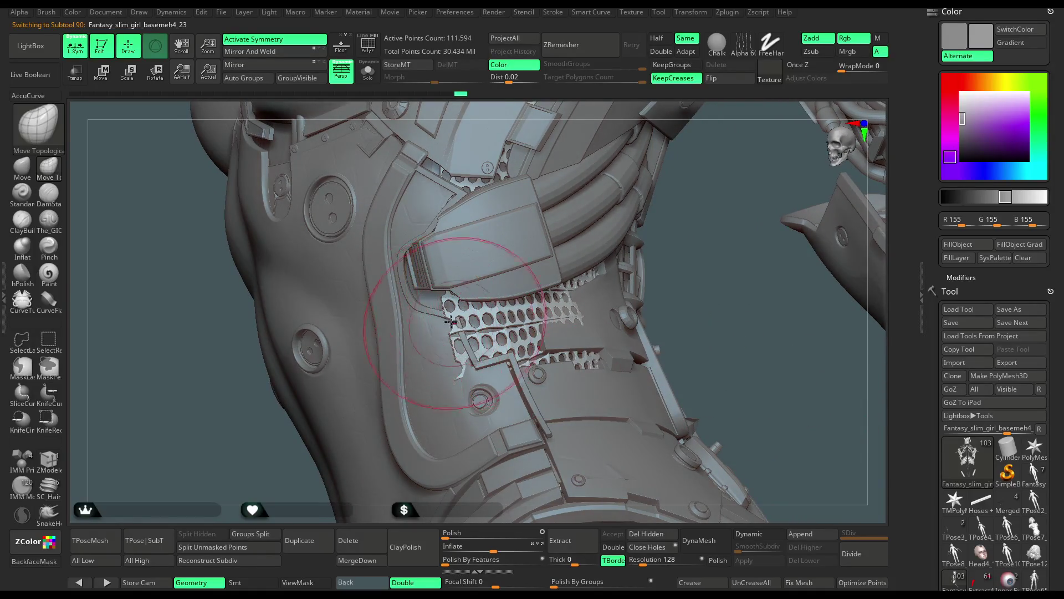
pyautogui.press('b')
pyautogui.press('m')
pyautogui.press('v')
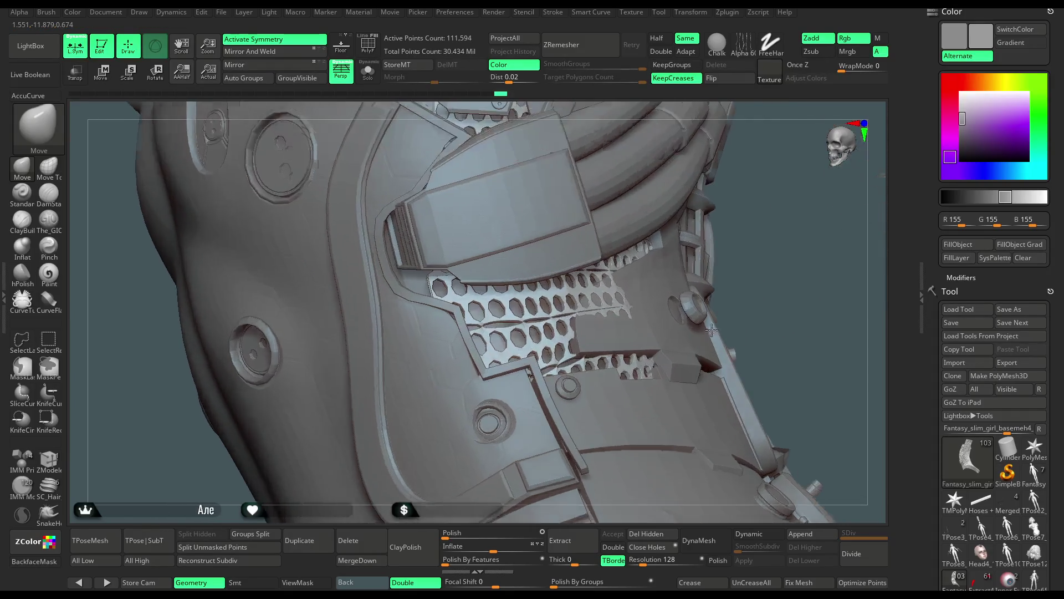
pyautogui.keyDown('alt'); pyautogui.moveTo(707, 277); pyautogui.dragTo(690, 321, button='right'); pyautogui.keyUp('alt')
pyautogui.press('space')
pyautogui.moveTo(696, 304); pyautogui.dragTo(704, 303)
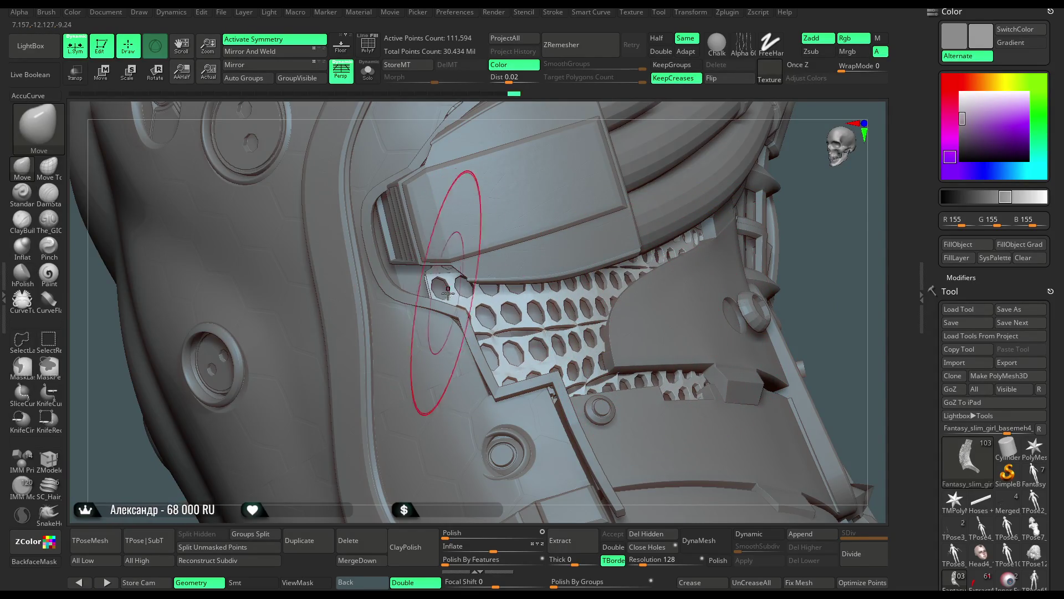
pyautogui.moveTo(807, 239); pyautogui.dragTo(446, 278)
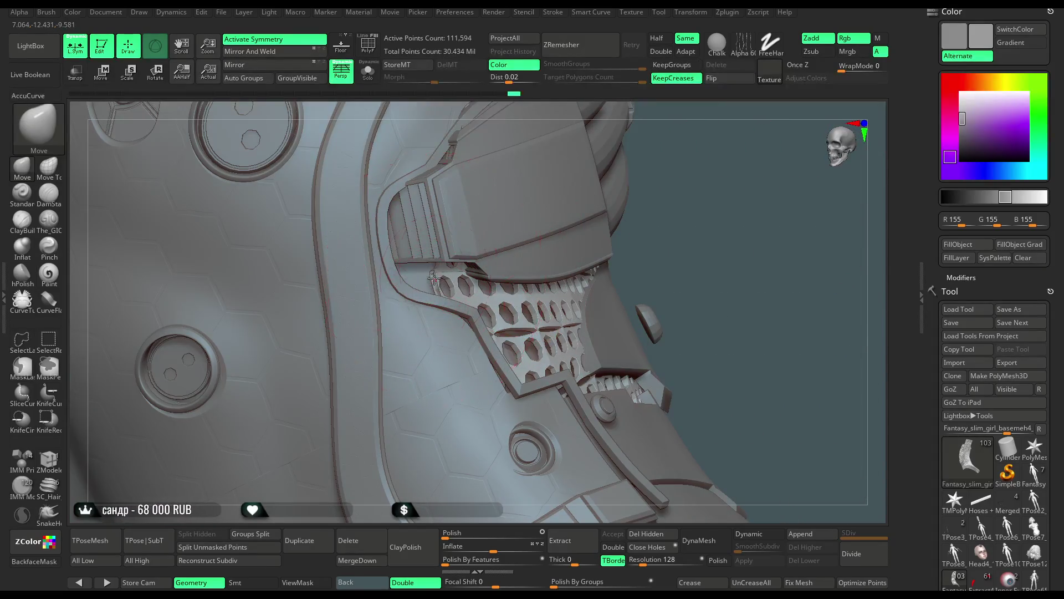
pyautogui.moveTo(707, 252); pyautogui.dragTo(54, 178)
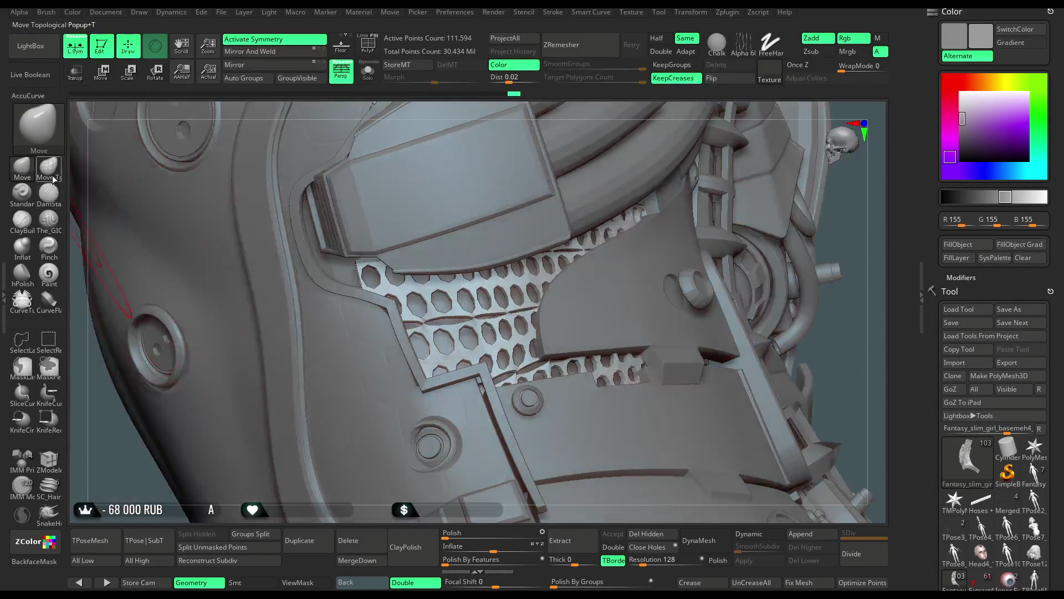
# With Move Topological, mask and tweak the panel's fit under the hose clamp
pyautogui.click(48, 167)
pyautogui.press('space')
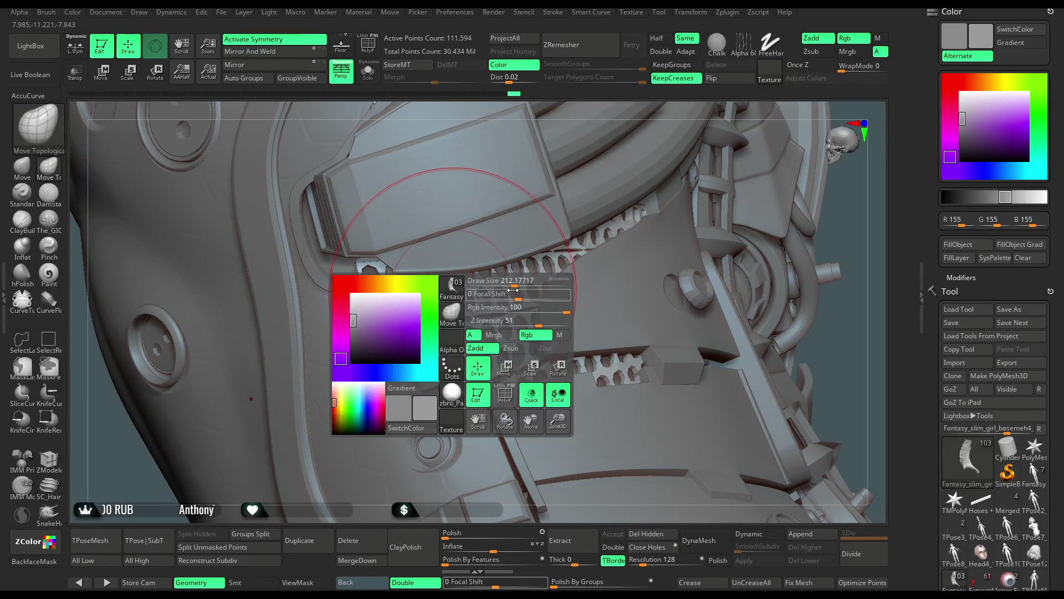
pyautogui.moveTo(569, 108); pyautogui.dragTo(513, 345)
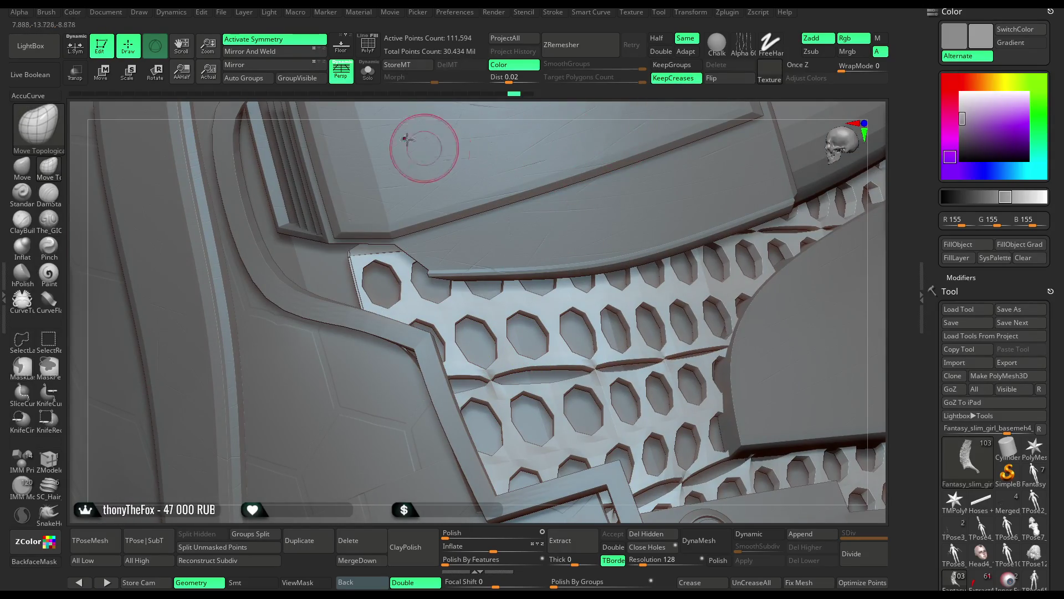
pyautogui.hotkey('ctrl', 'h')
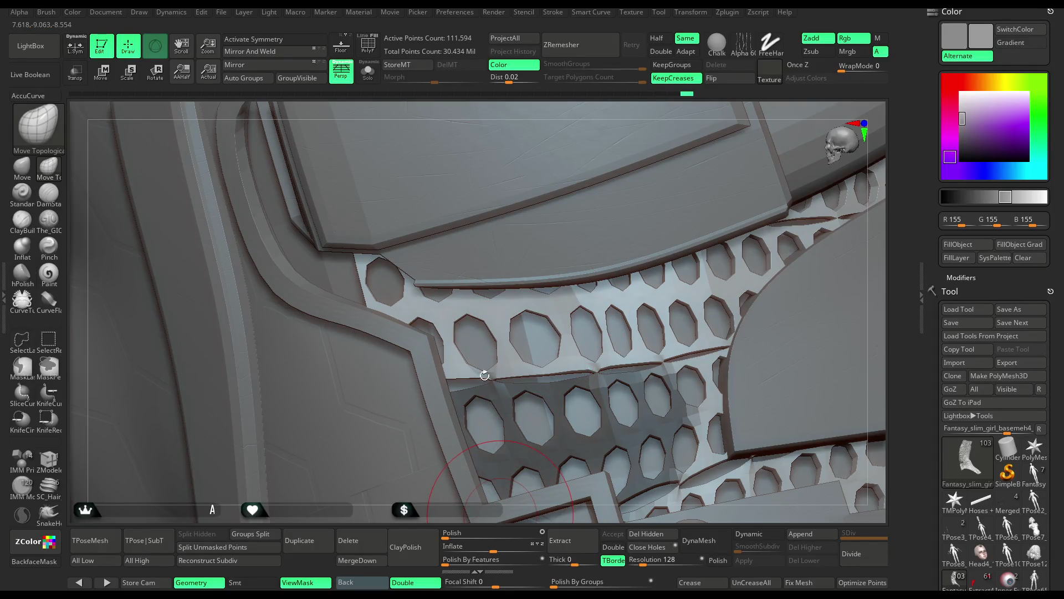
pyautogui.hotkey('ctrl', 'h')
pyautogui.keyDown('alt'); pyautogui.moveTo(484, 375); pyautogui.dragTo(364, 450); pyautogui.keyUp('alt')
pyautogui.moveTo(348, 408)
pyautogui.keyDown('alt'); pyautogui.mouseDown()
pyautogui.moveTo(356, 369)
pyautogui.moveTo(631, 311)
pyautogui.mouseUp(); pyautogui.keyUp('alt')
pyautogui.moveTo(630, 360)
pyautogui.keyDown('alt'); pyautogui.mouseDown()
pyautogui.moveTo(555, 312)
pyautogui.moveTo(579, 291)
pyautogui.moveTo(519, 281)
pyautogui.mouseUp(); pyautogui.keyUp('alt')
pyautogui.press('space')
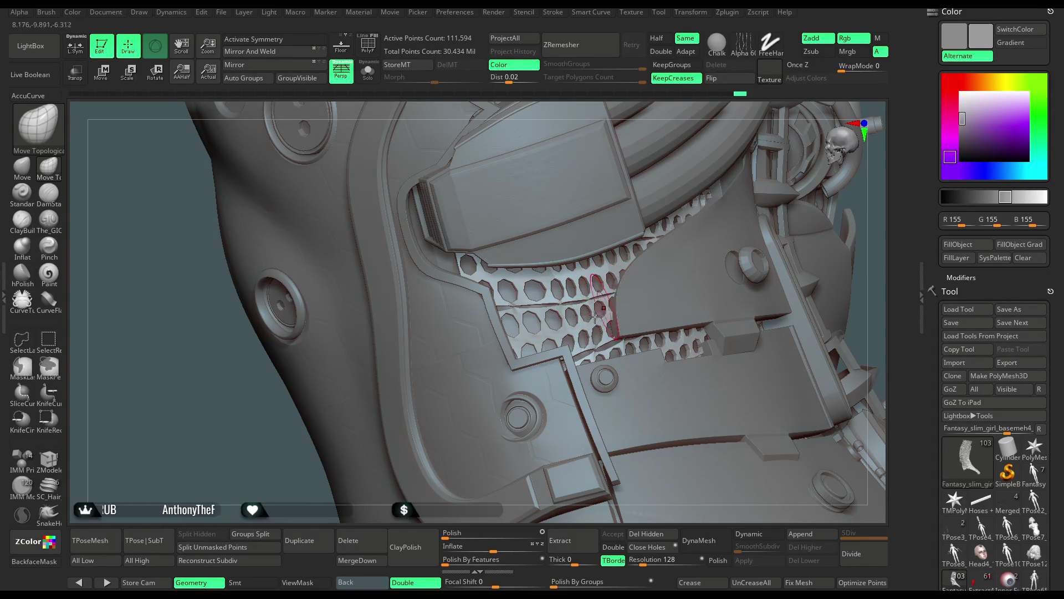
# Spin the model to check it and turn polypaint colour display back on
pyautogui.moveTo(384, 443)
pyautogui.keyDown('alt'); pyautogui.mouseDown()
pyautogui.moveTo(385, 290)
pyautogui.moveTo(462, 339)
pyautogui.moveTo(636, 266)
pyautogui.mouseUp(); pyautogui.keyUp('alt')
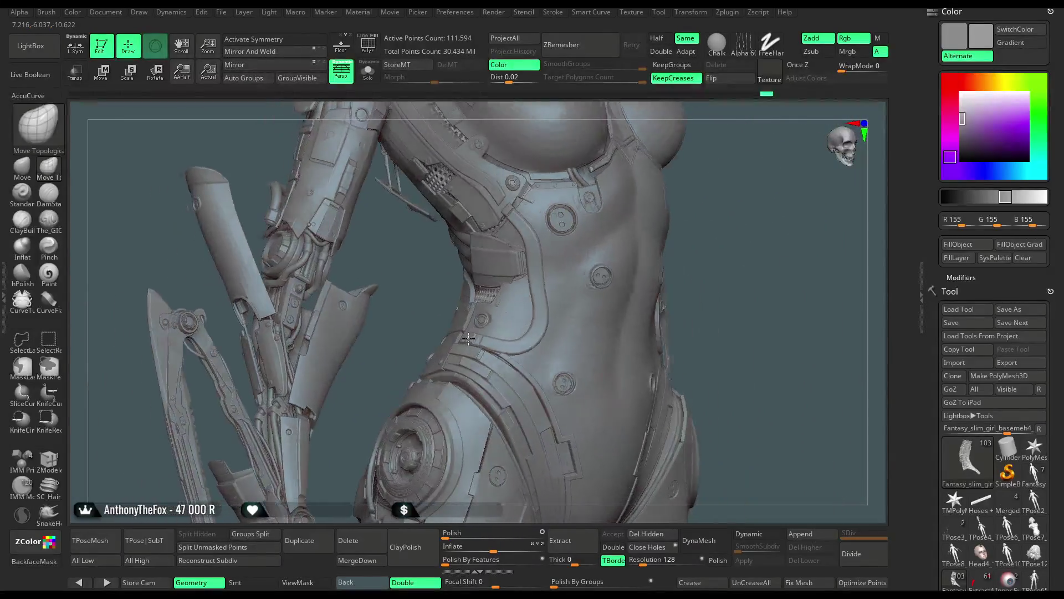
pyautogui.moveTo(716, 232); pyautogui.dragTo(914, 333)
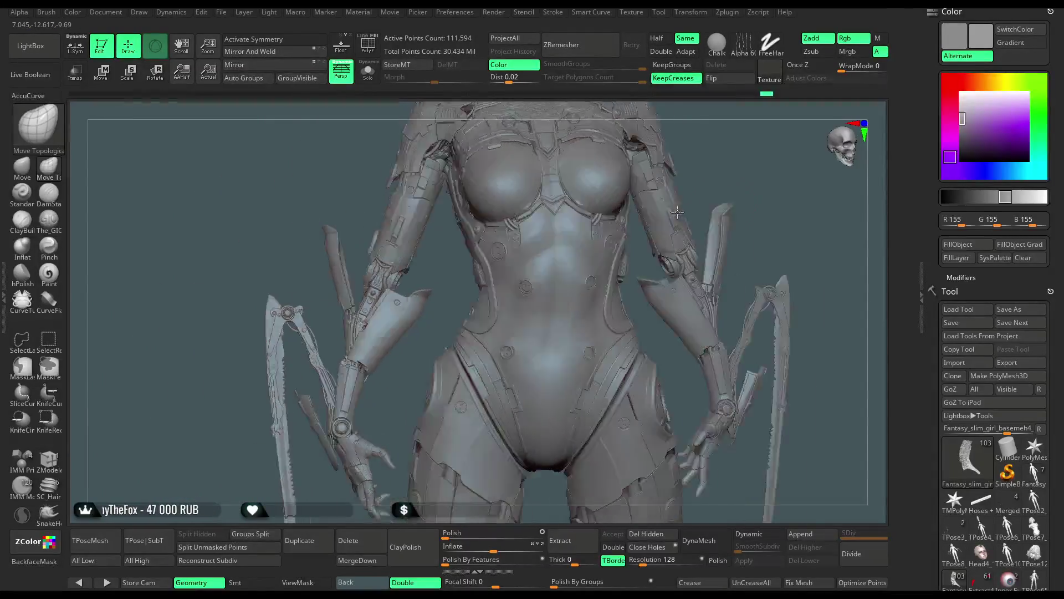
pyautogui.scroll(-3, 998, 350)
pyautogui.scroll(-3, 998, 349)
pyautogui.scroll(-3, 998, 349)
pyautogui.scroll(-2, 1041, 369)
pyautogui.click(1040, 368)
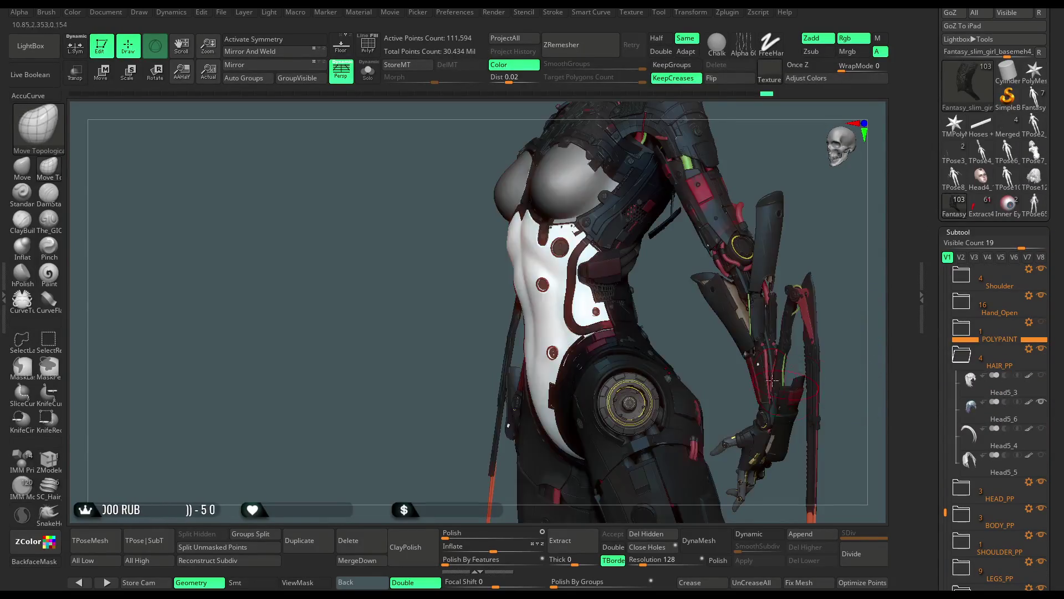
pyautogui.moveTo(659, 273)
pyautogui.mouseDown(button='right')
pyautogui.moveTo(659, 345)
pyautogui.moveTo(680, 246)
pyautogui.moveTo(759, 200)
pyautogui.moveTo(773, 206)
pyautogui.moveTo(753, 212)
pyautogui.mouseUp(button='right')
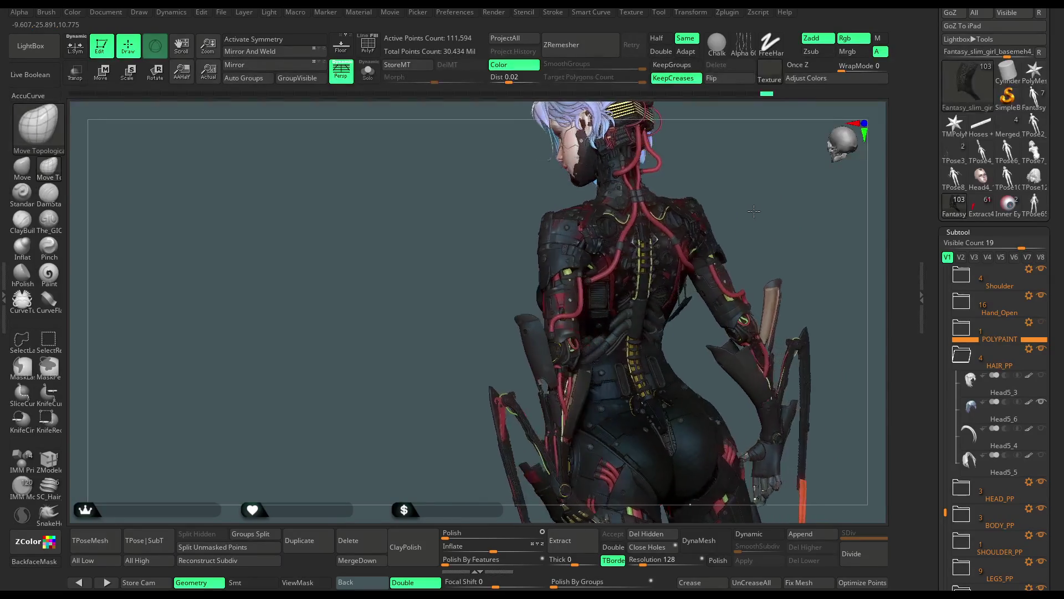